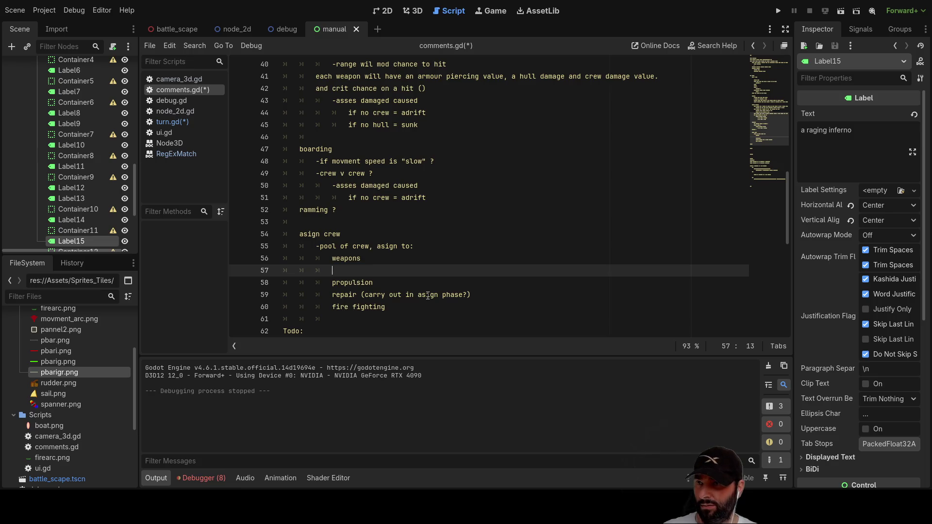
- Insert a new line above propulsion for the steering entry
key(Delete)
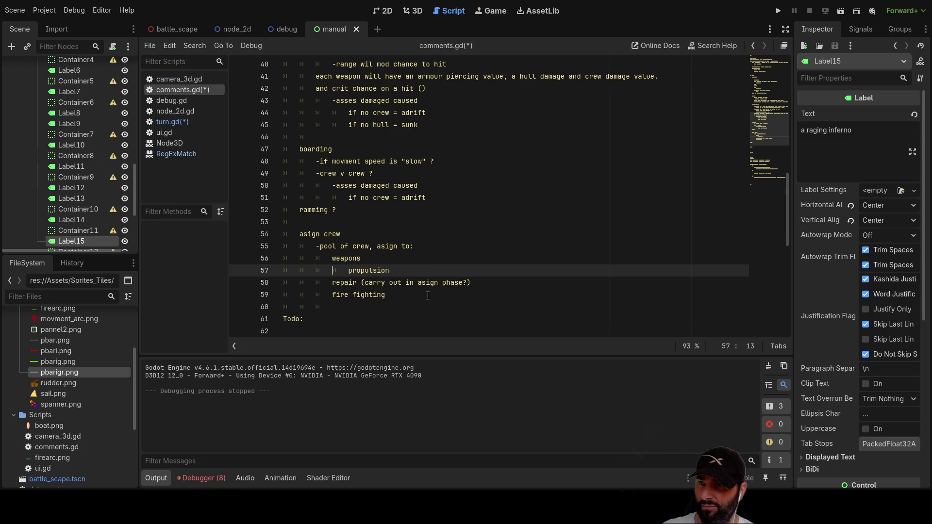
key(Down)
key(Up)
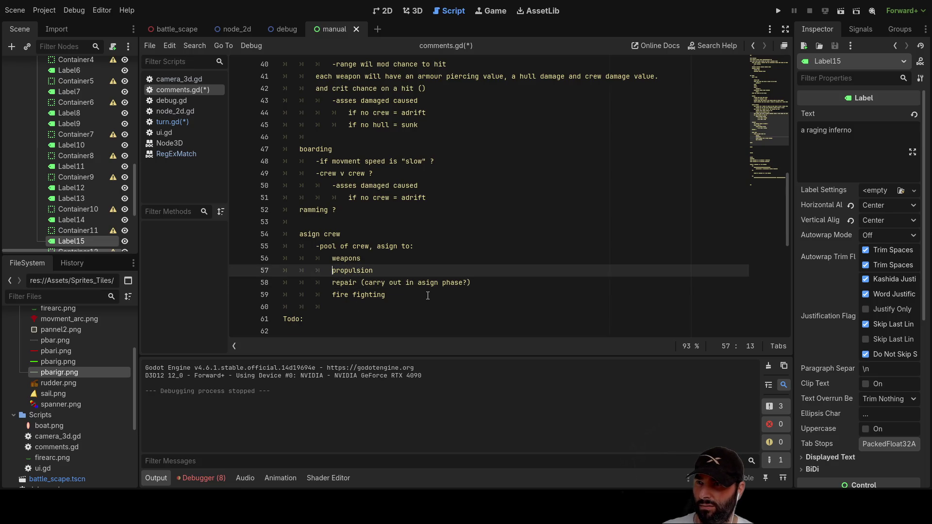
key(Return)
key(Up)
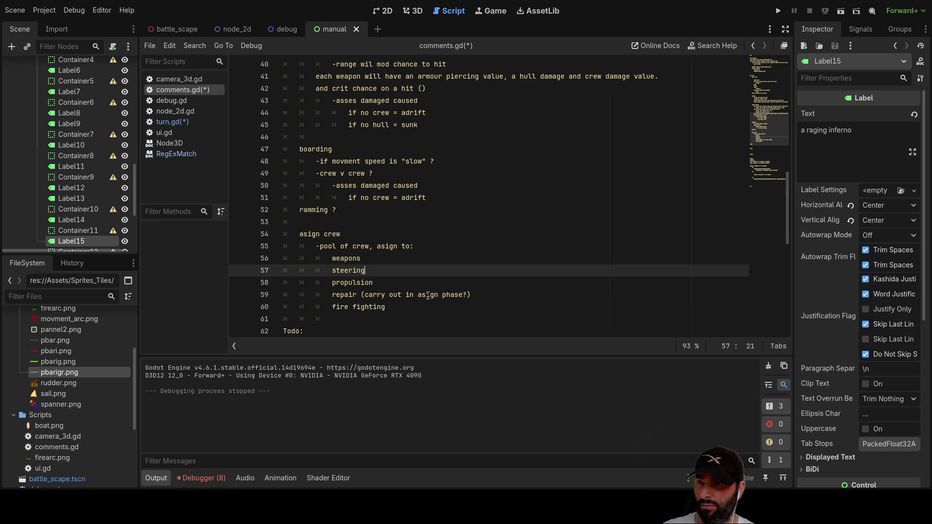
- Move the repair entry to the top of the assign crew list, above weapons
key(Down)
key(Down)
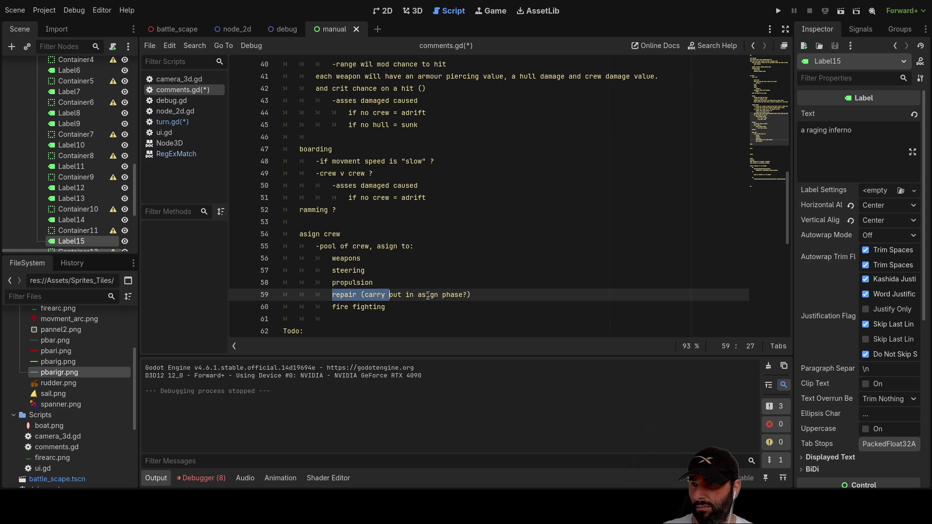
key(Left)
key(Left)
key(shift+End)
key(ctrl+x)
key(Up)
key(Up)
key(Up)
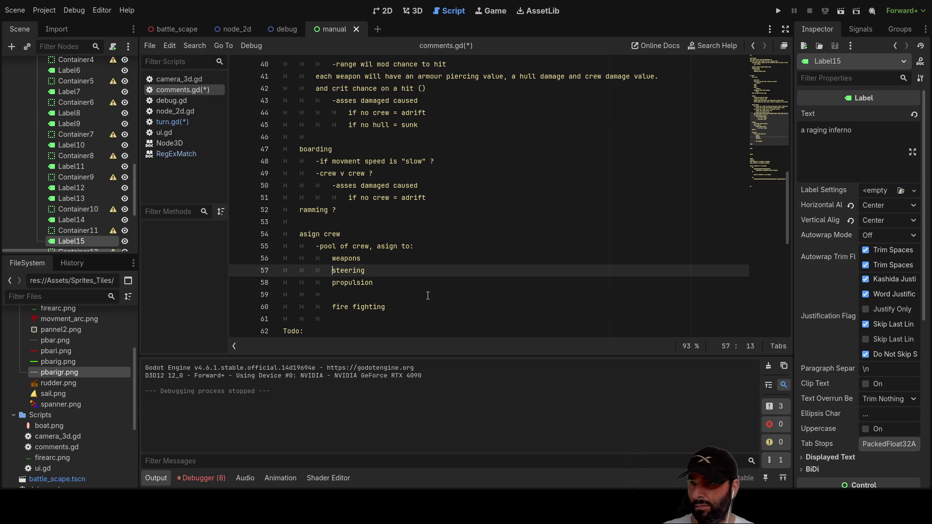
key(Return)
key(Up)
key(ctrl+v)
key(Down)
key(Down)
key(Down)
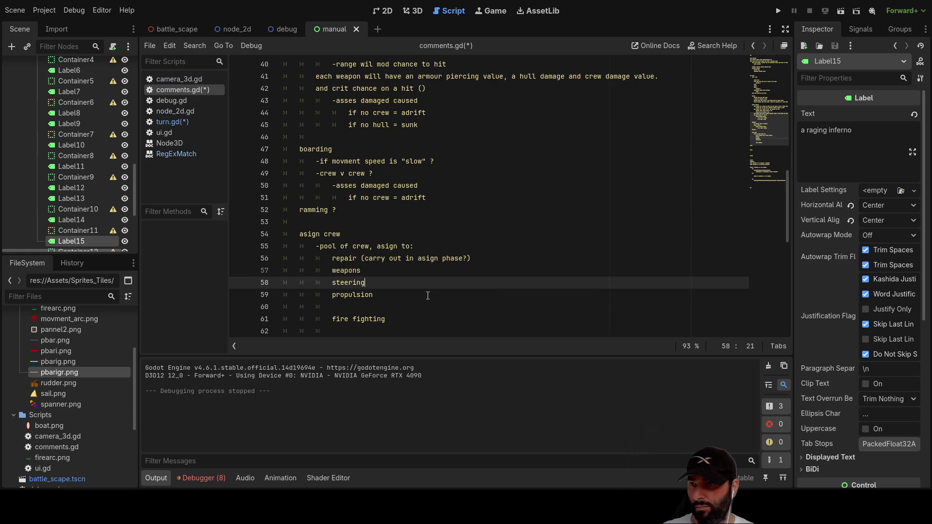
key(Delete)
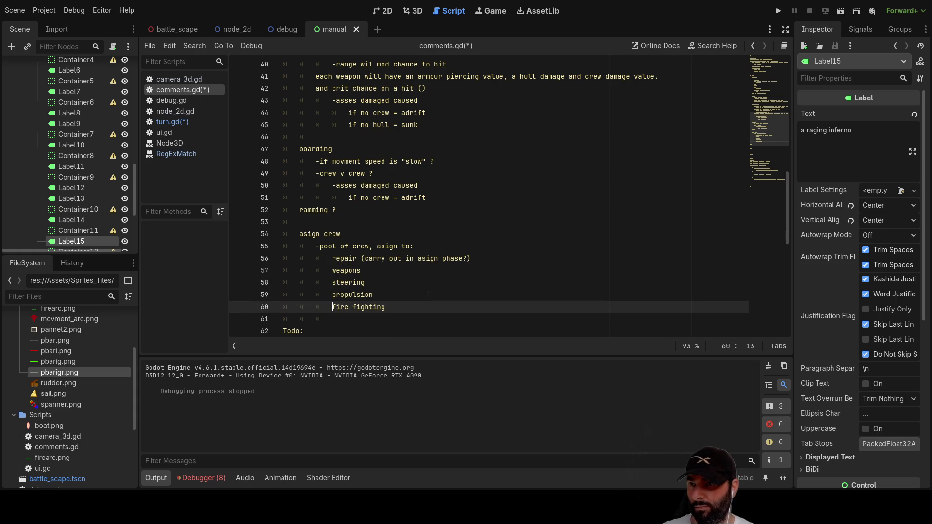
- Move the fire fighting entry up to sit below repair and above weapons
key(End)
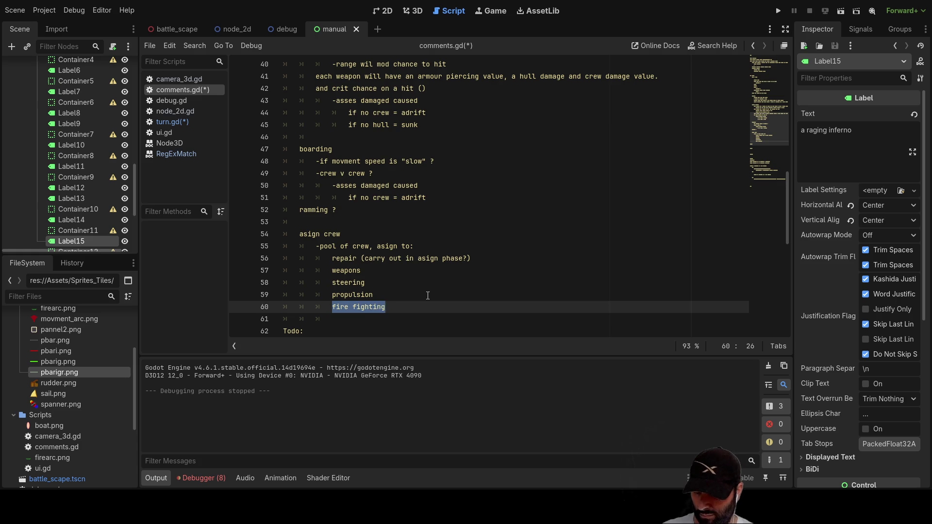
key(ctrl+x)
key(Up)
key(Up)
key(Up)
key(ctrl+shift+Return)
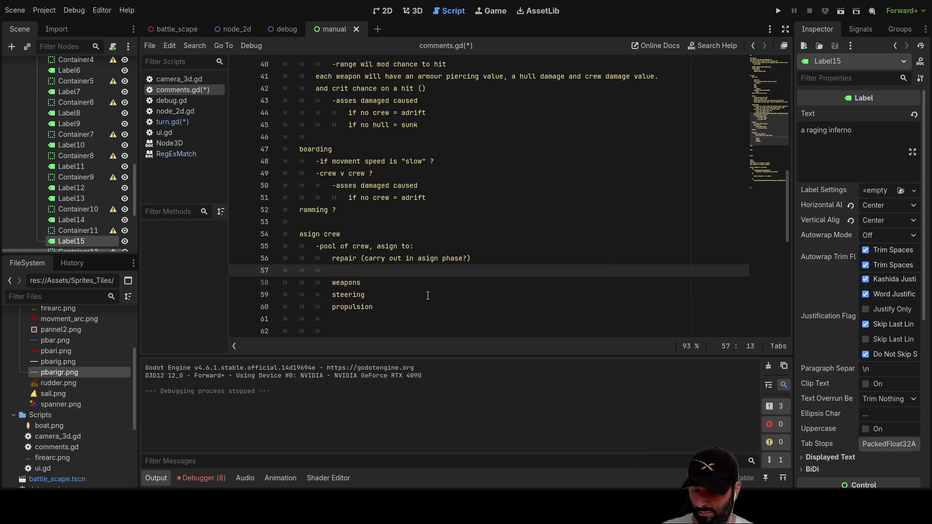
key(Up)
key(Down)
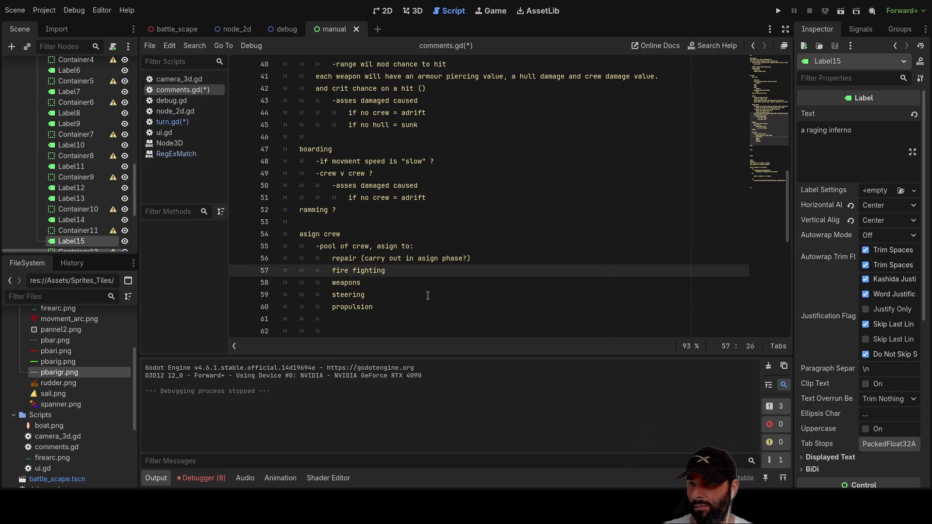
key(Up)
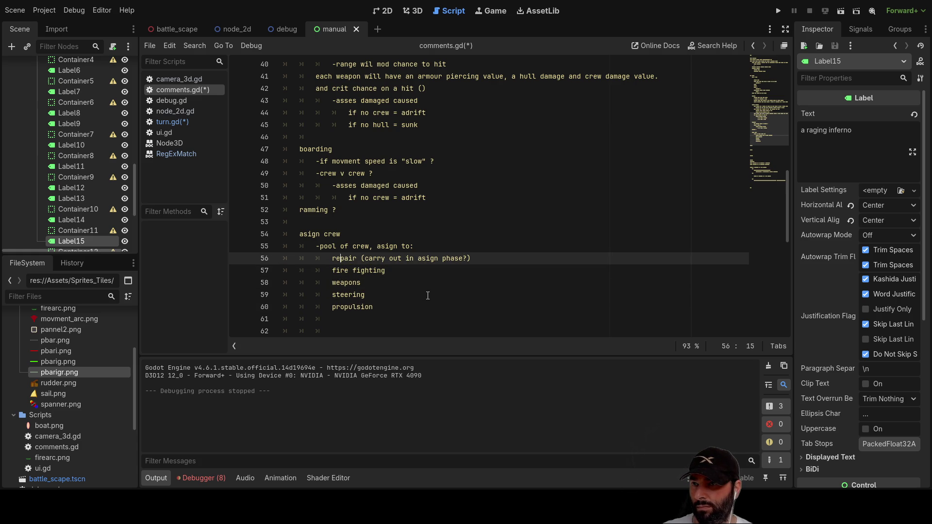
key(Down)
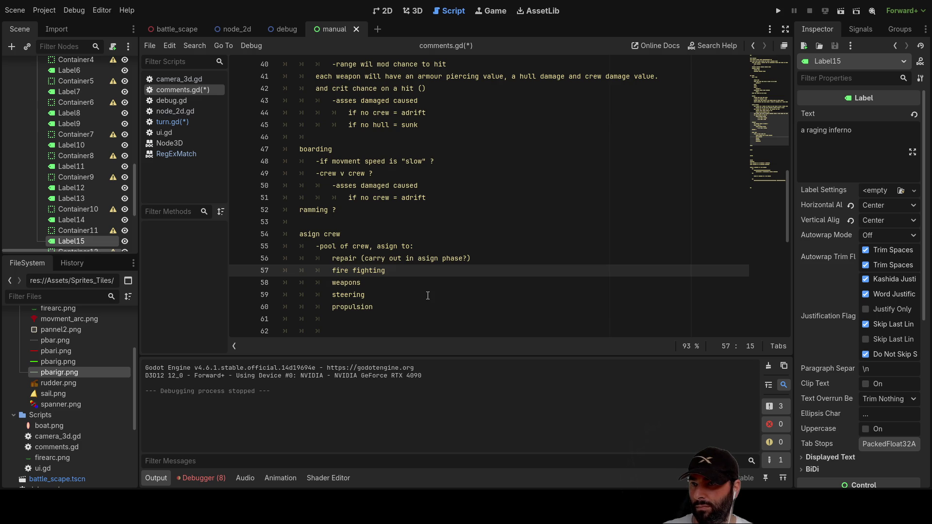
key(Up)
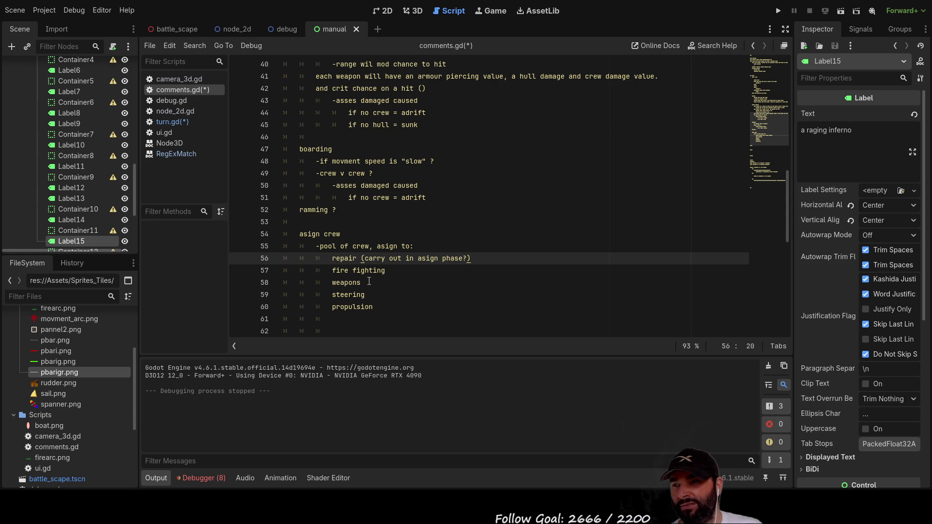
mouse_move(383, 307)
mouse_down()
mouse_move(315, 260)
mouse_move(300, 235)
mouse_up()
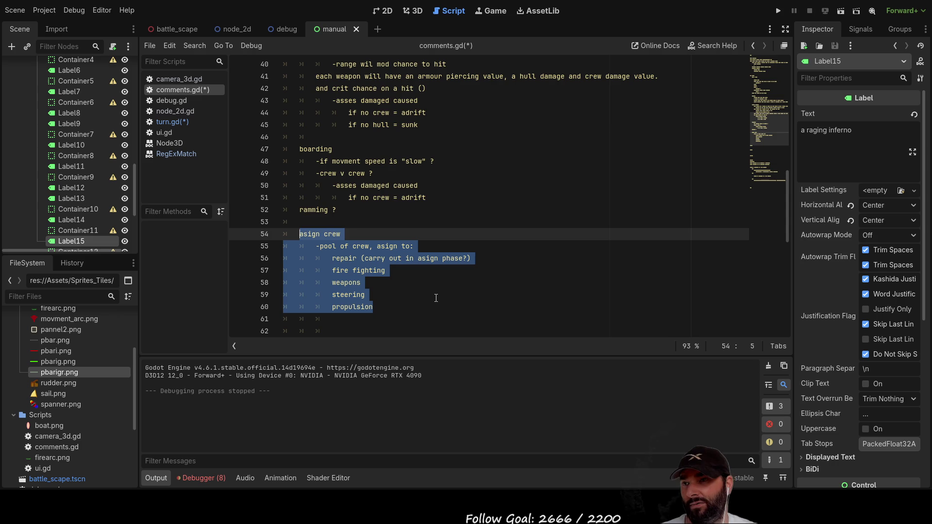
scroll(491, 232, up, 10)
scroll(485, 223, up, 2)
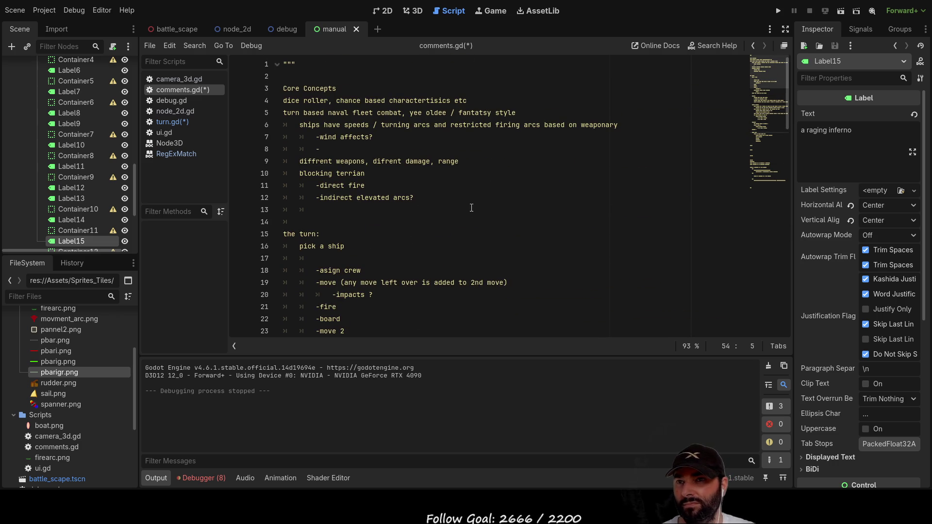
scroll(456, 192, down, 12)
scroll(457, 192, down, 10)
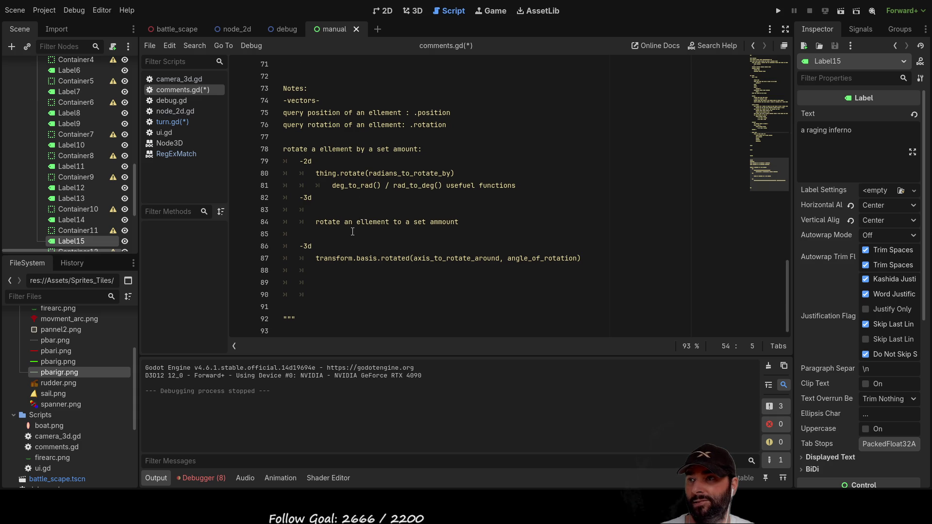
key(ctrl+z)
scroll(353, 231, up, 3)
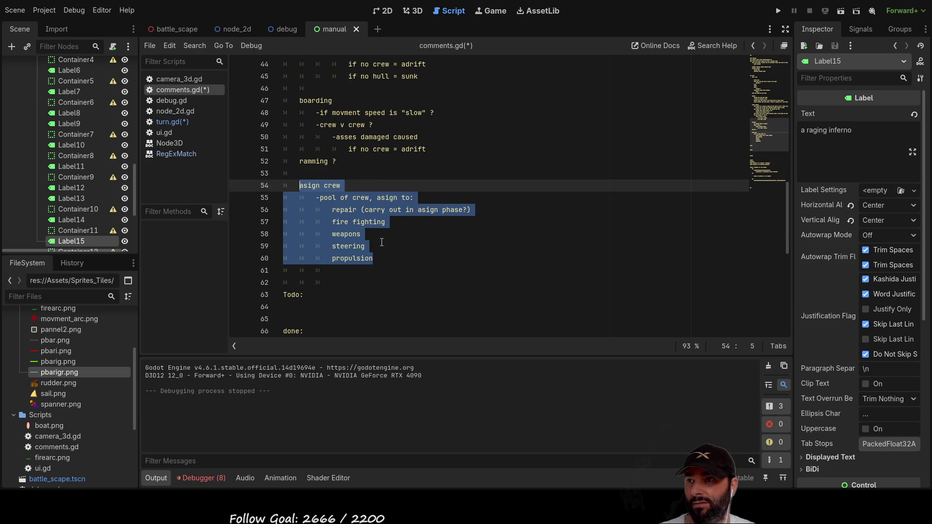
click(403, 262)
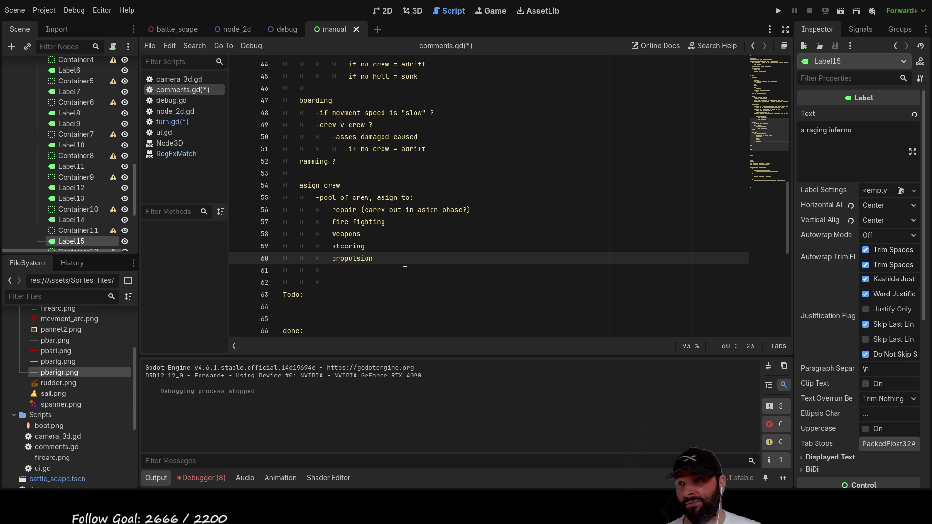
scroll(425, 245, up, 14)
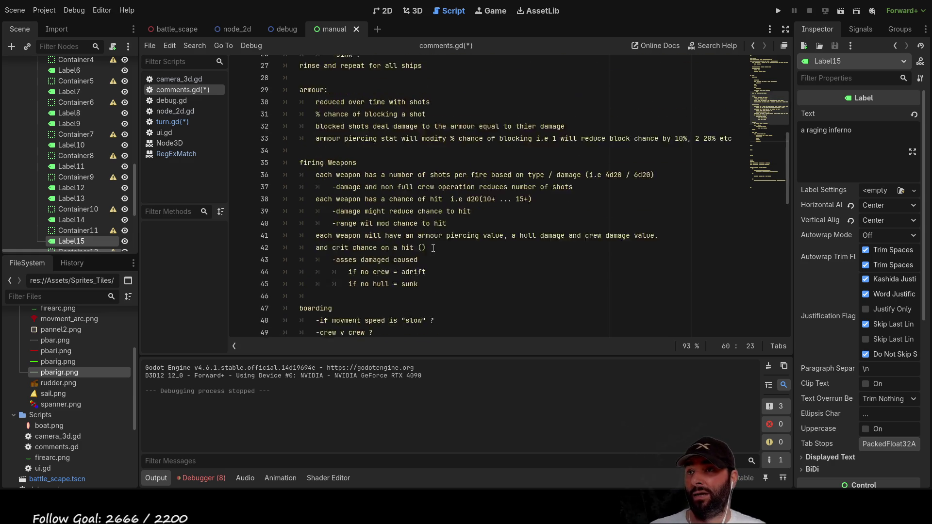
scroll(453, 214, down, 5)
scroll(453, 214, down, 2)
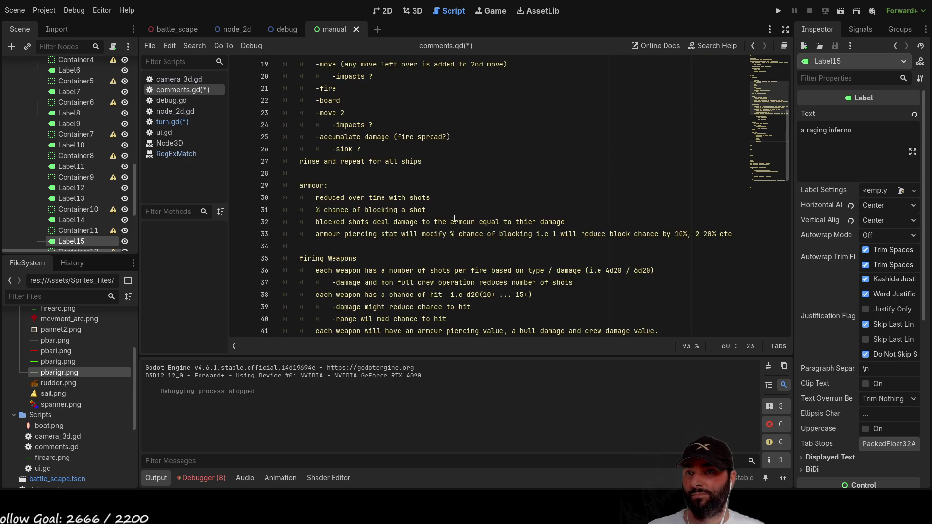
scroll(454, 217, up, 6)
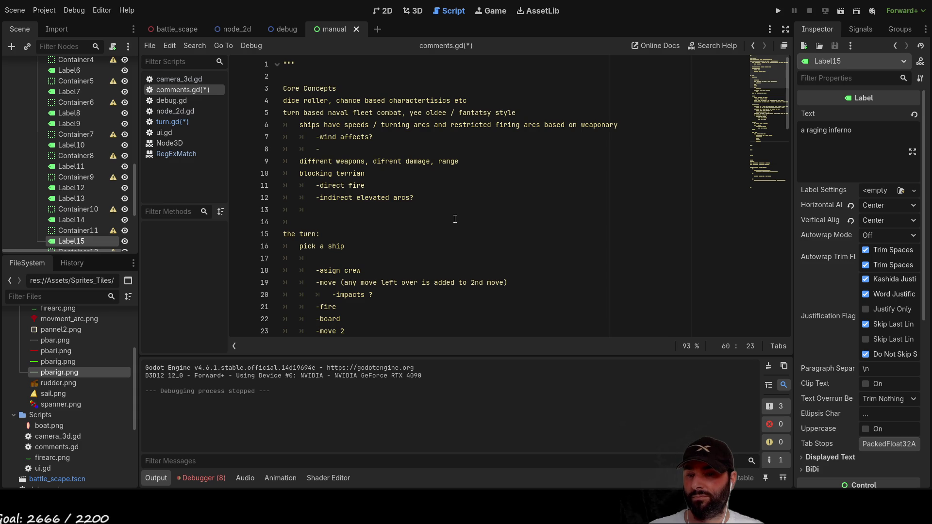
scroll(453, 219, down, 5)
scroll(428, 222, up, 2)
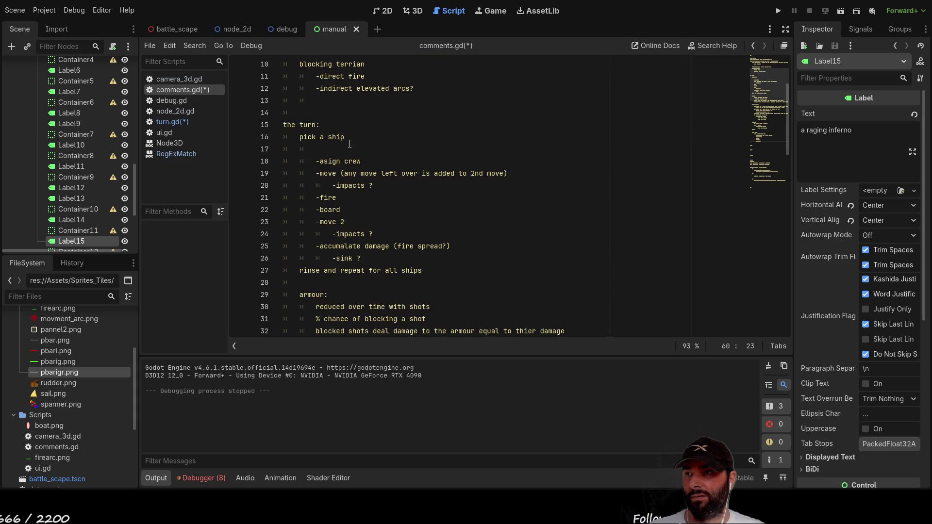
scroll(429, 223, down, 7)
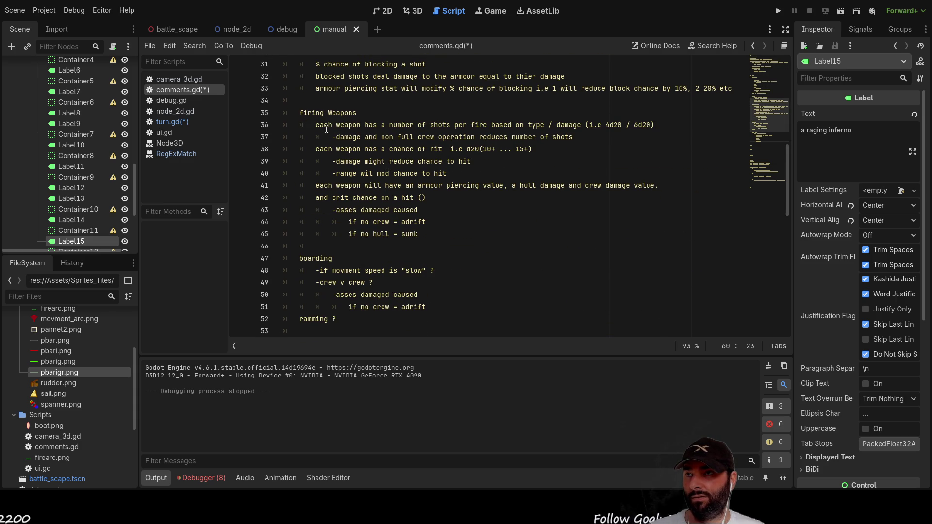
- Add blank lines below the hull-sunk damage rule on line 45
click(318, 235)
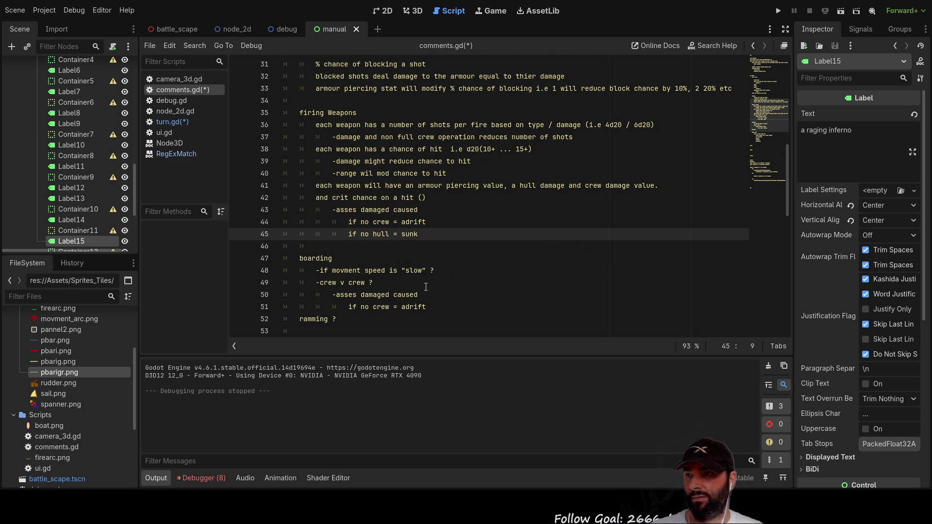
key(Down)
key(Return)
key(Return)
key(Return)
key(Up)
key(Up)
key(Up)
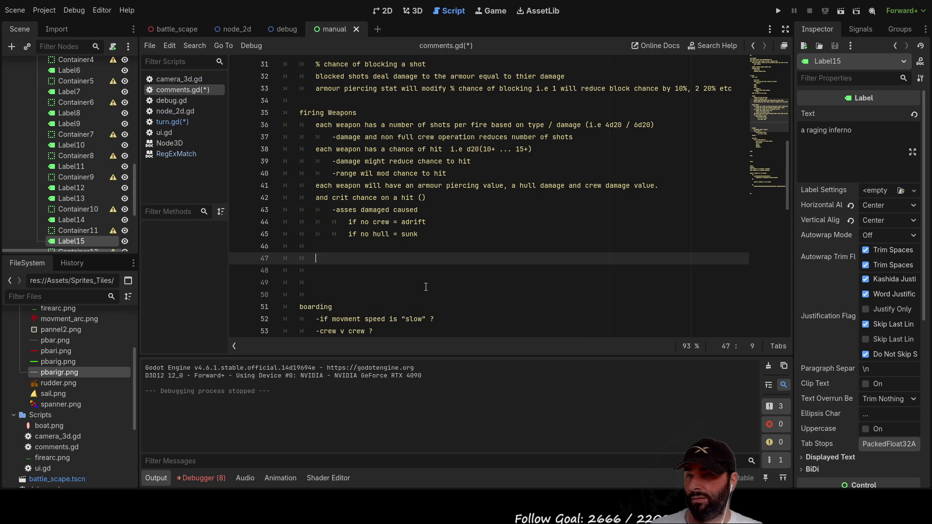
key(Up)
key(Down)
key(Up)
key(Down)
key(Up)
key(Down)
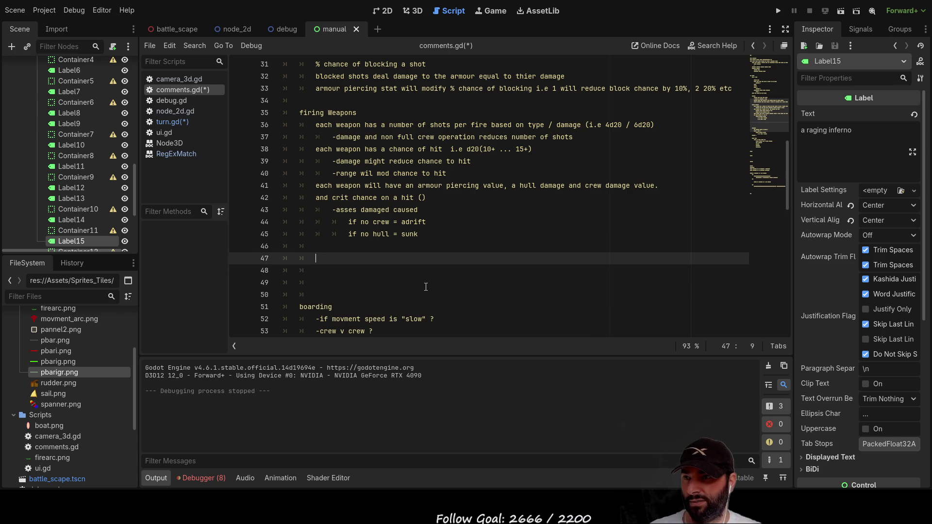
- Write the note '-how to pick a target ?' on line 47
text(-h)
text(ow to)
text(k a)
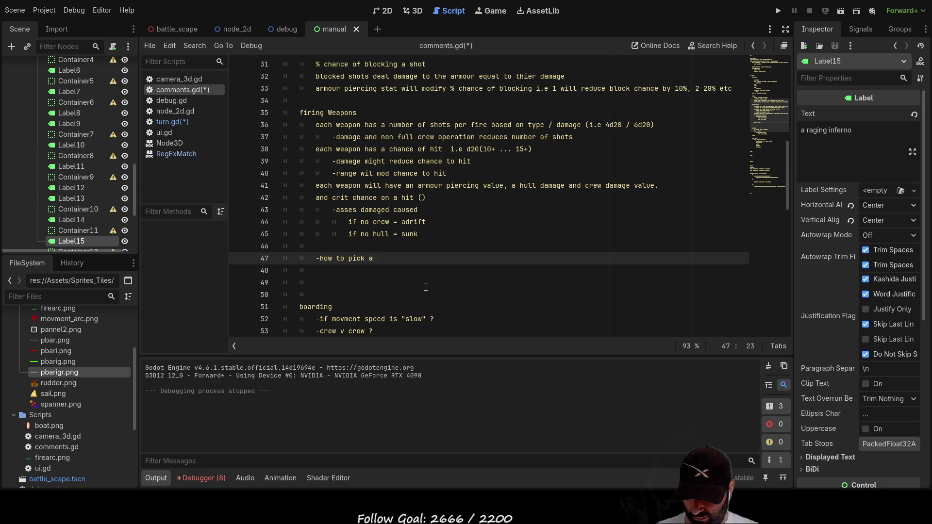
text( target ?)
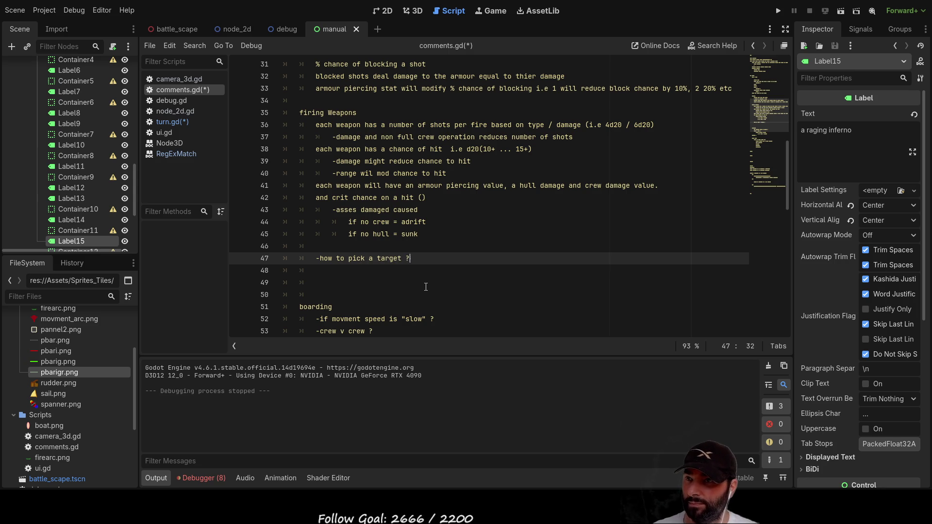
key(Up)
key(Up)
key(Up)
key(Up)
key(Up)
key(Up)
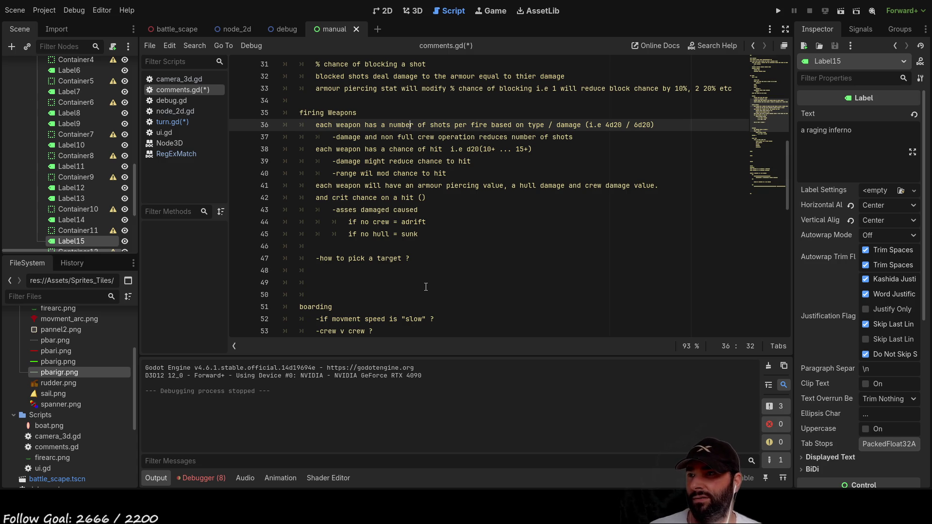
- Append '(vary on weapon type?)' after 'hit' on the range note, line 40
key(Down)
key(Down)
key(Down)
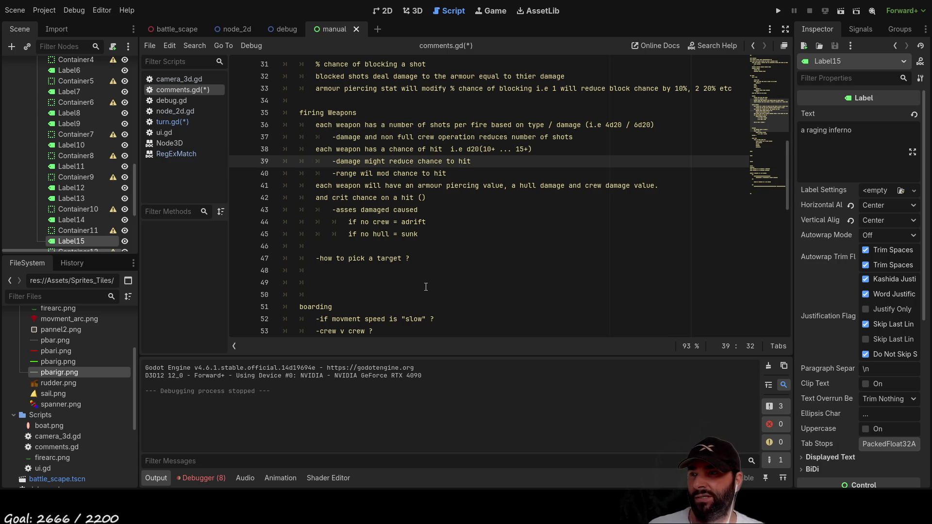
key(Down)
key(ctrl+Left)
key(ctrl+Left)
key(ctrl+Left)
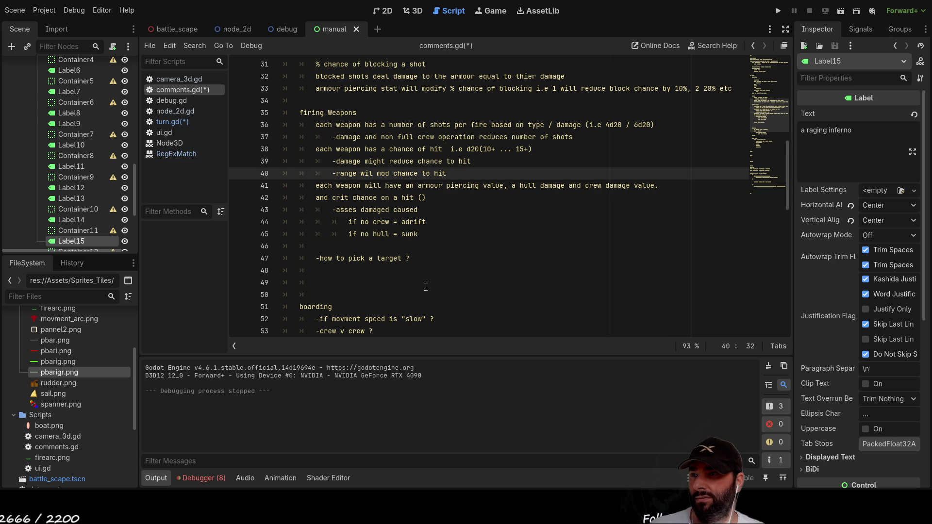
key(End)
key(Left)
key(Left)
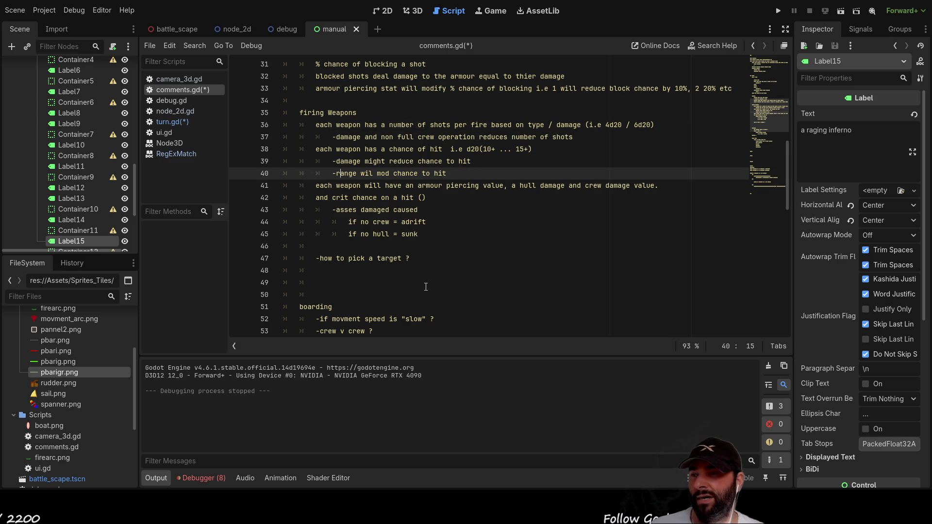
key(End)
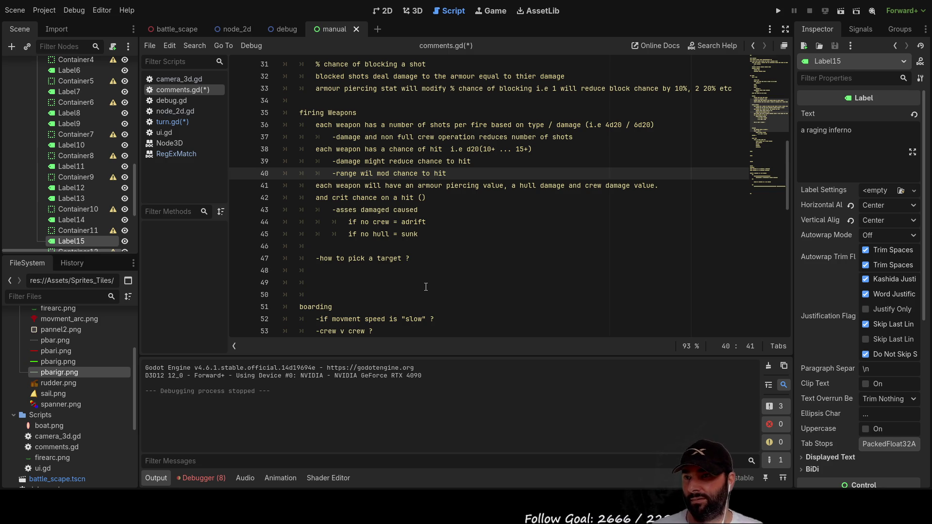
text(())
key(Left)
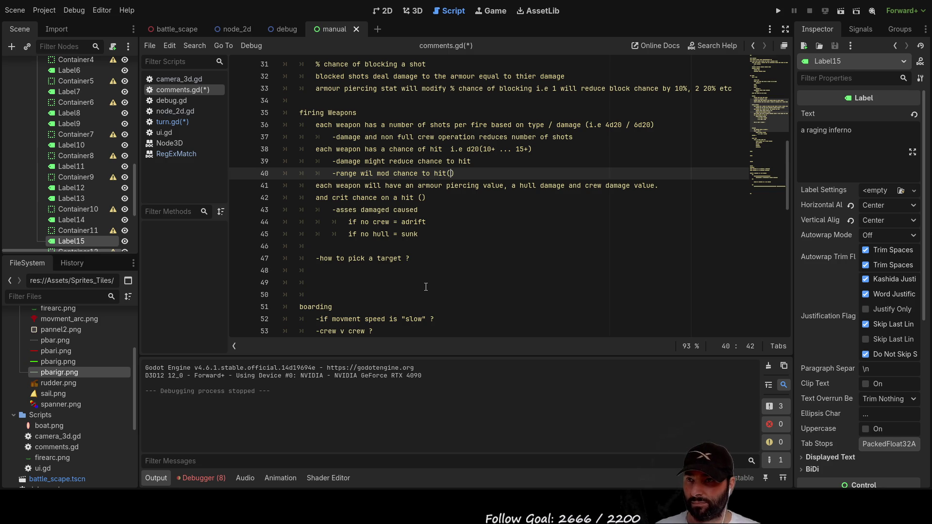
text(vary o)
text(n weapon t)
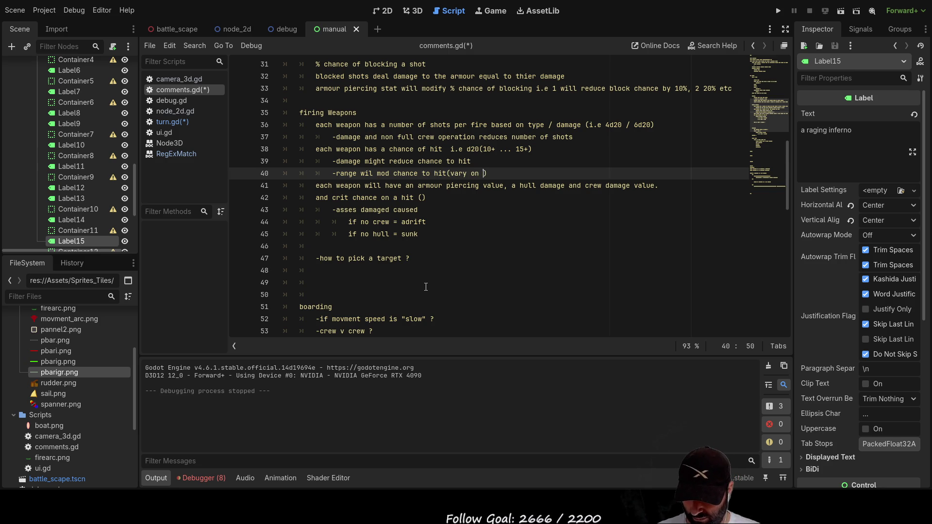
text(ype?)
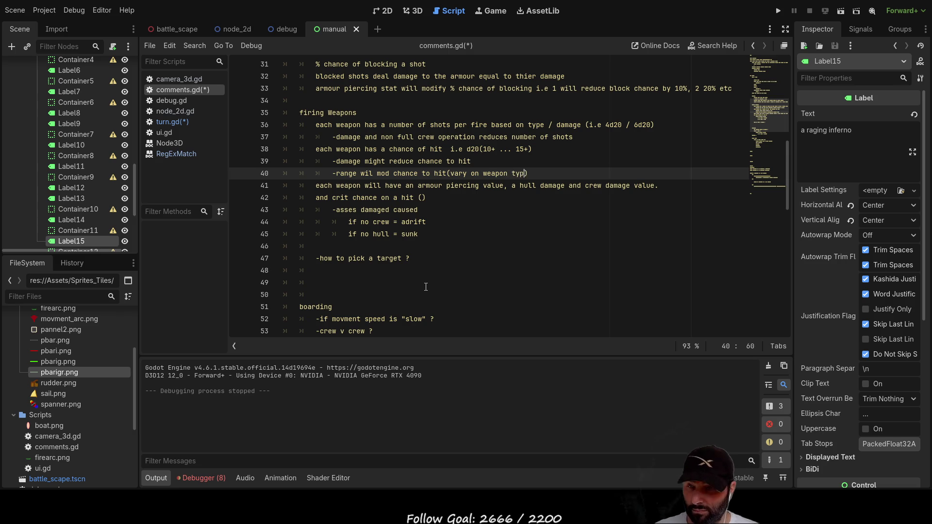
key(Down)
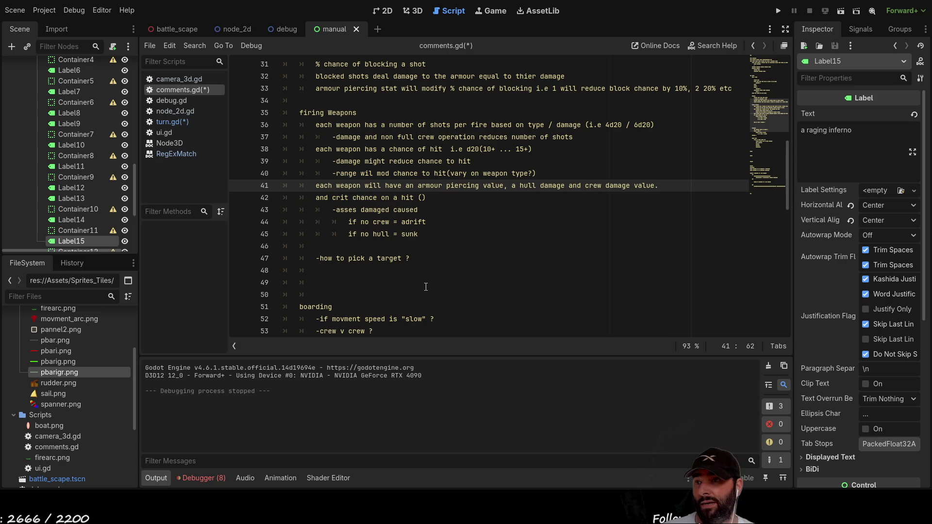
- Add a '-what to fire ?' item with an indented 'what is in range ?' sub-point above it
key(Down)
key(Down)
key(Down)
key(Down)
text(-)
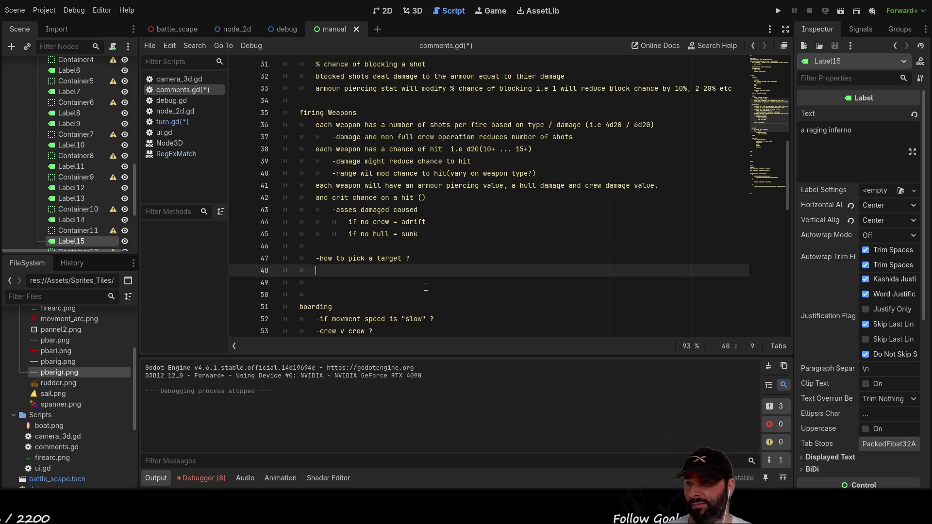
text(wh)
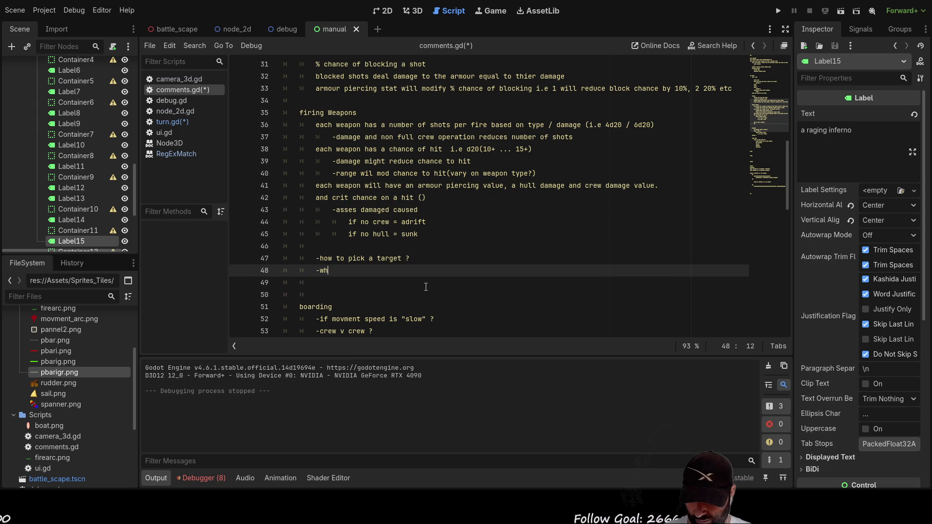
text(at to fire ?)
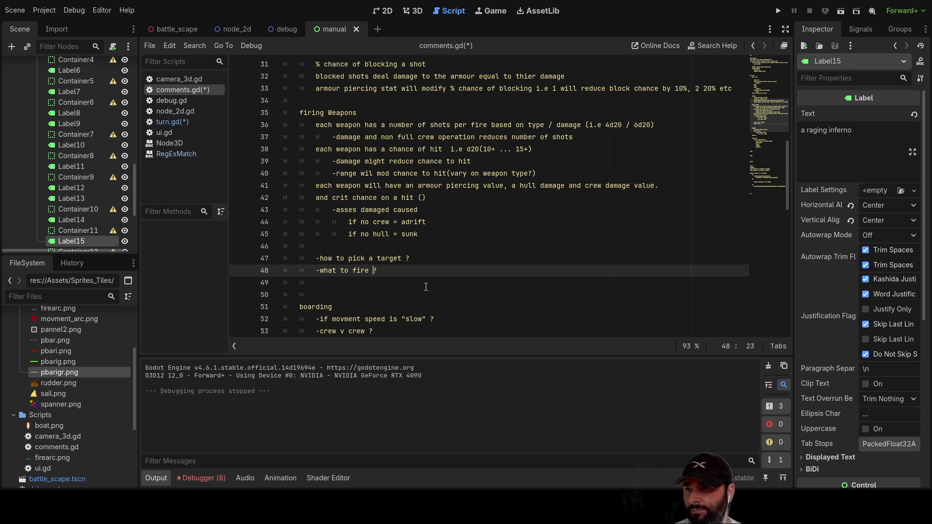
key(ctrl+shift+Return)
key(Tab)
text(hat )
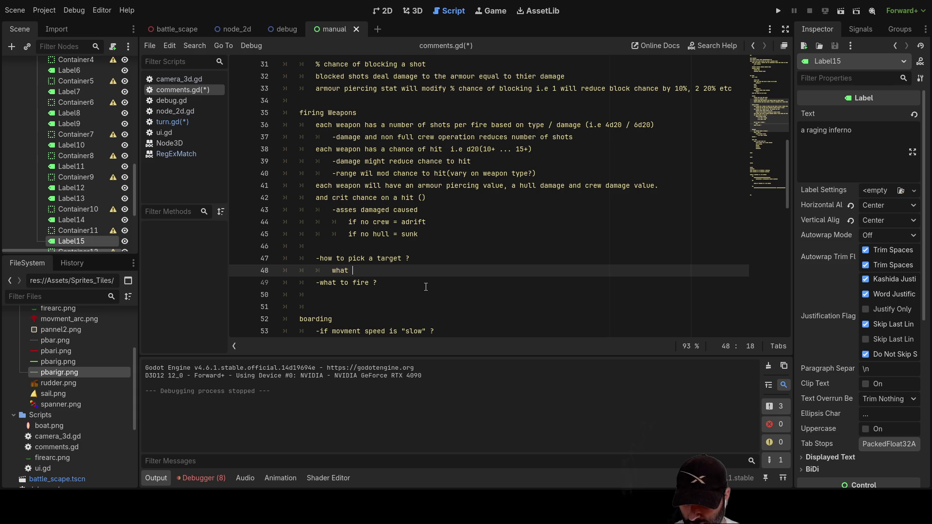
text(is in range ?)
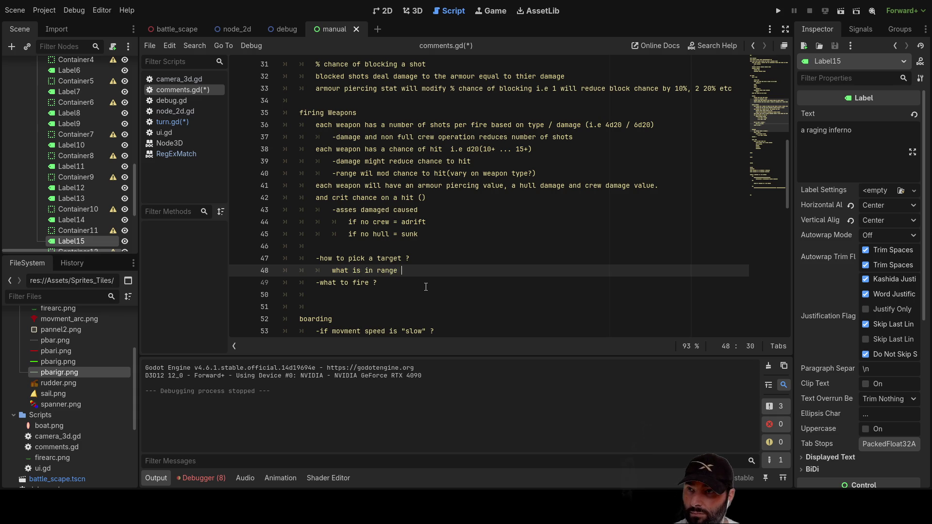
- Add the indented sub-point 'split left right (fwd/bck) firing groups', then an indented blank line
key(Down)
key(Left)
key(Left)
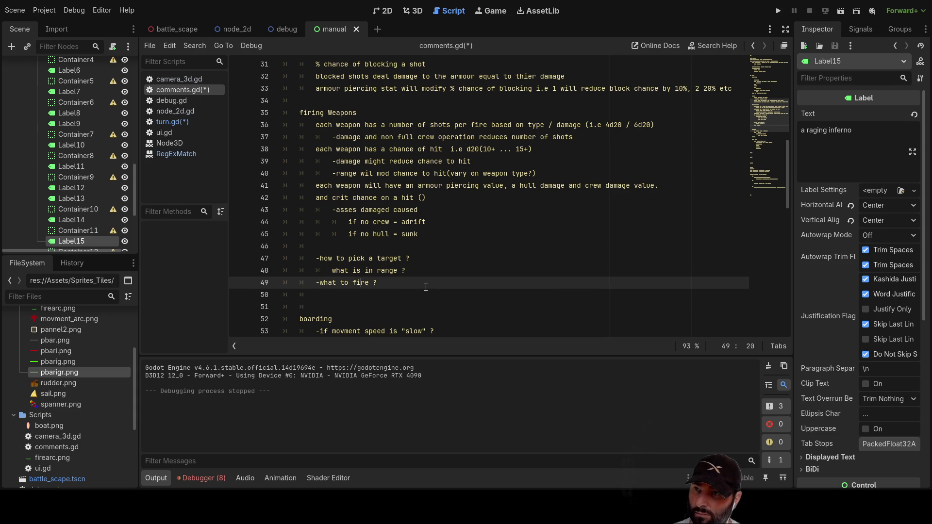
key(End)
key(Up)
key(Return)
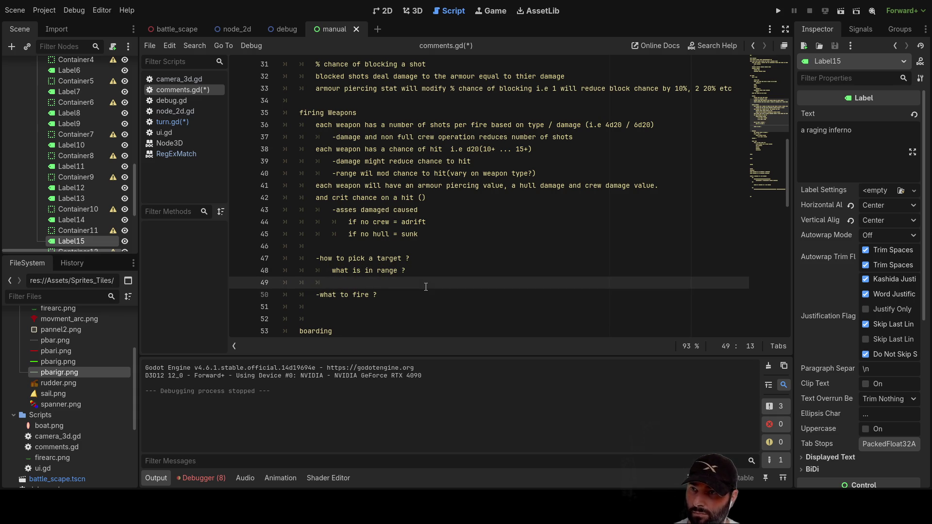
text(split lef)
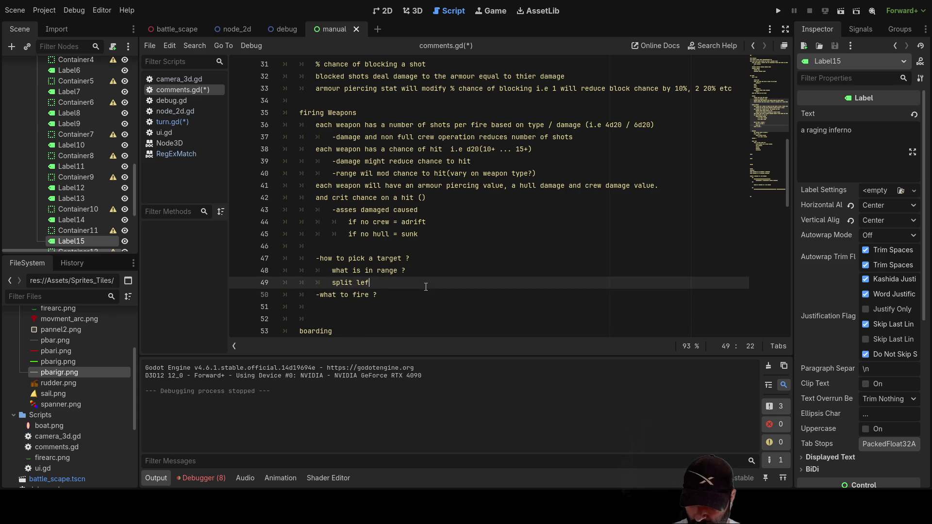
text(t right )
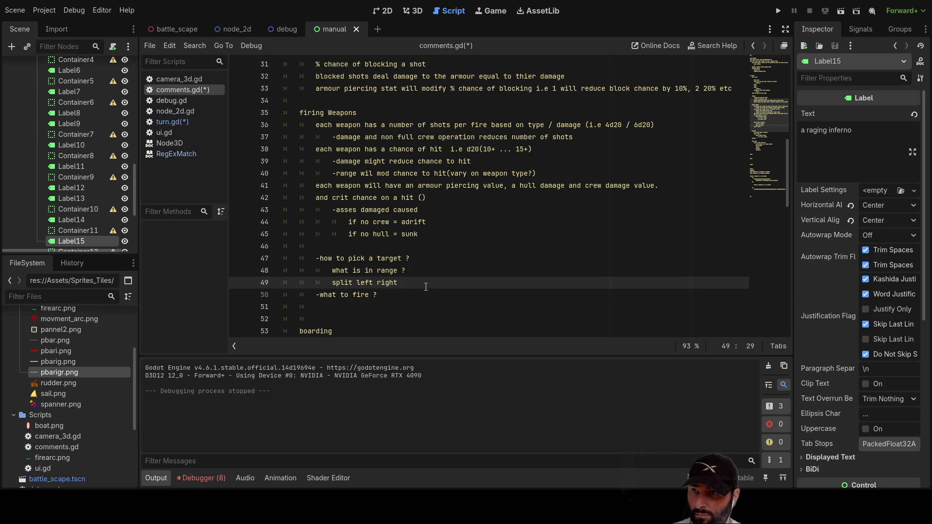
text(()
text(fwd/o)
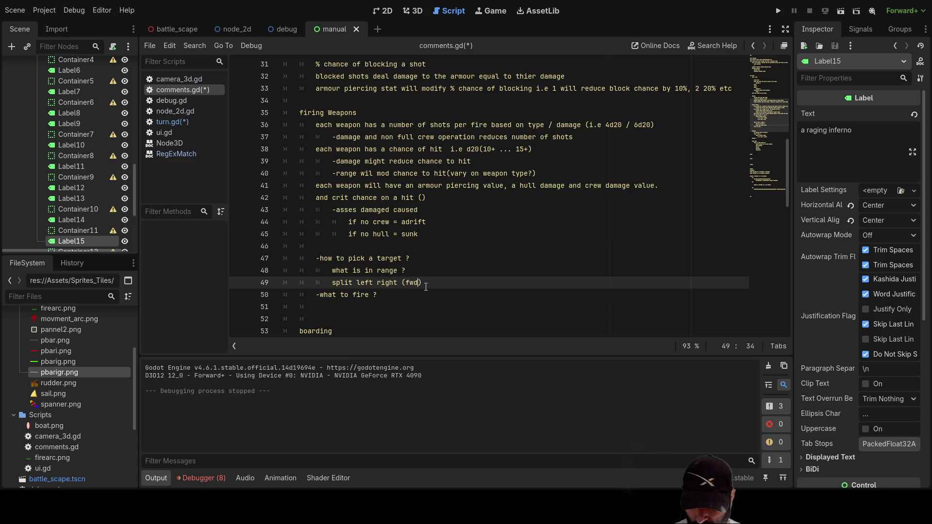
key(BackSpace)
text(bck) f)
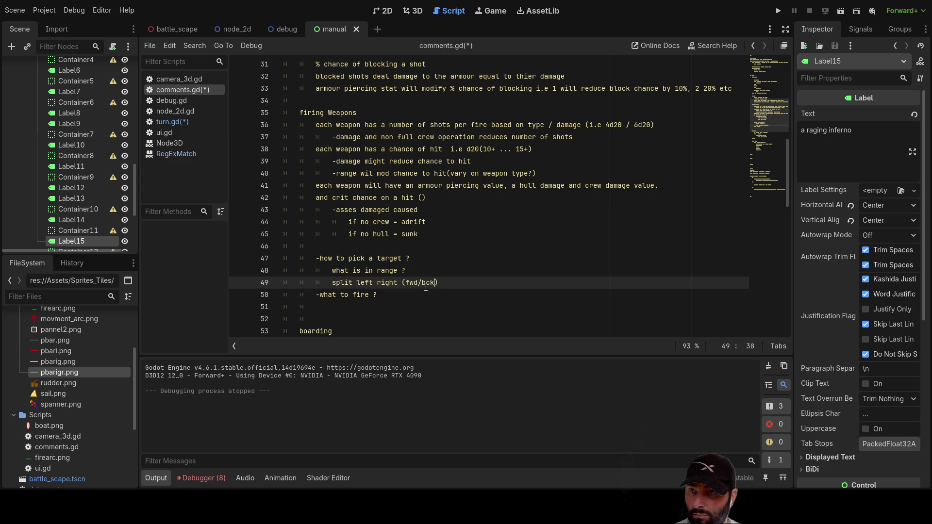
text(ir)
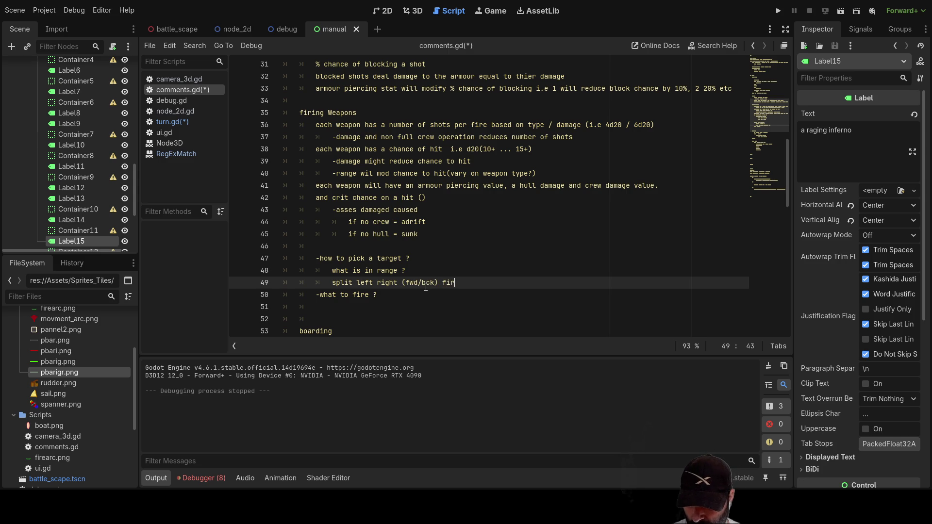
text(ing groups)
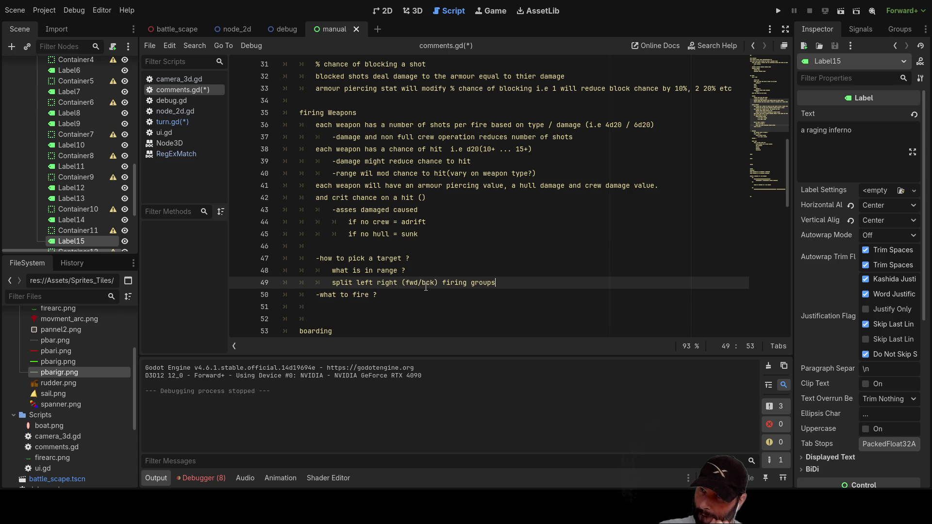
key(Left)
key(Left)
key(Left)
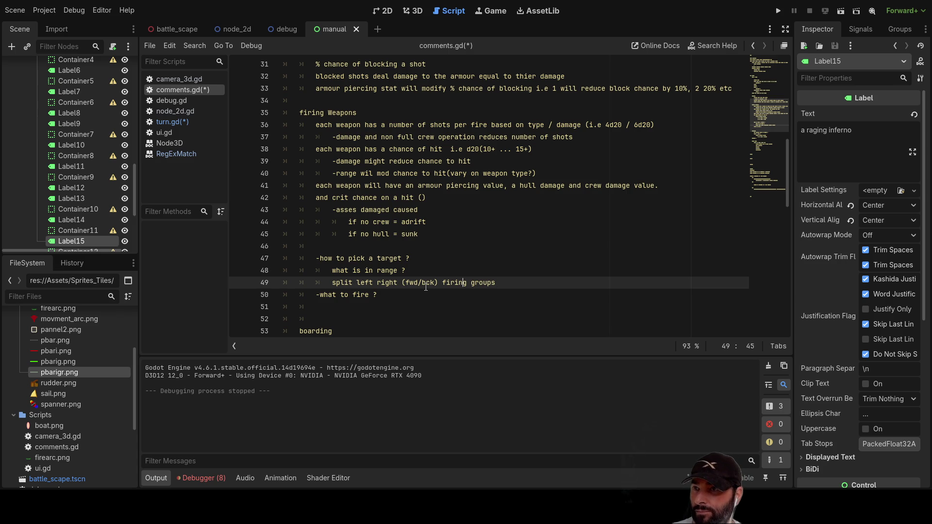
key(Down)
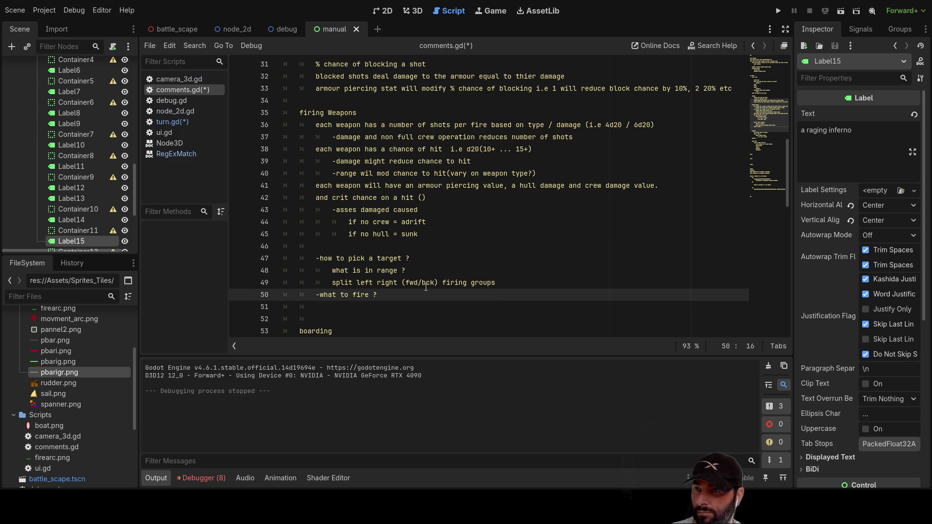
key(Left)
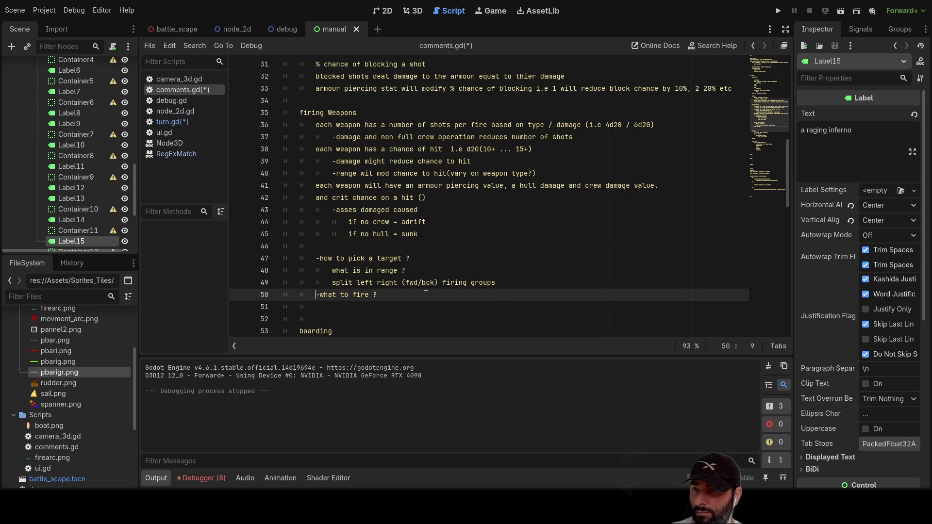
key(Return)
key(Up)
key(Tab)
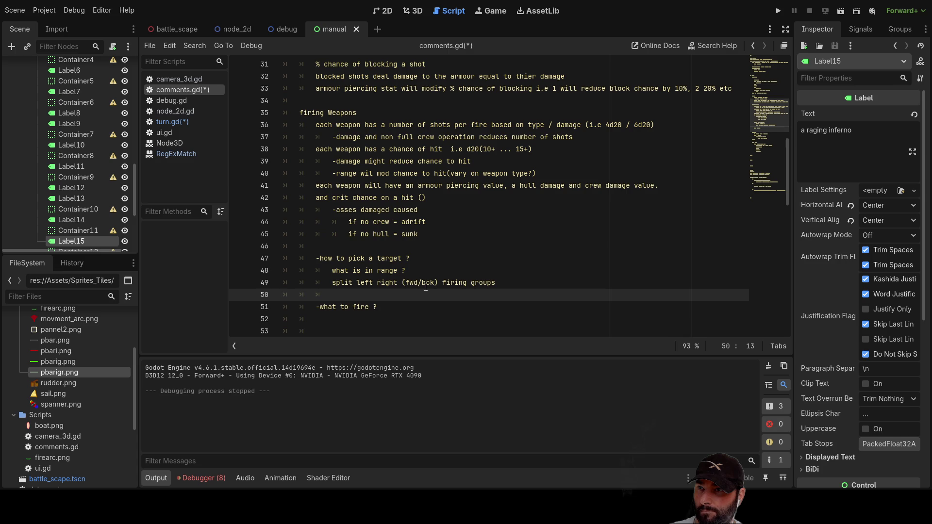
- Reword the target question to '-do you pick a target, or have player aim?'
key(Up)
key(Up)
key(Up)
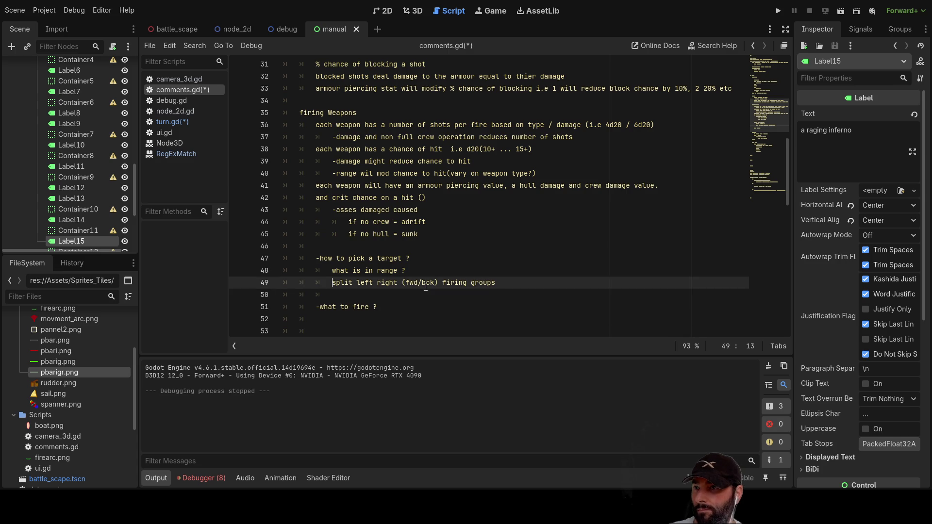
key(Down)
key(Up)
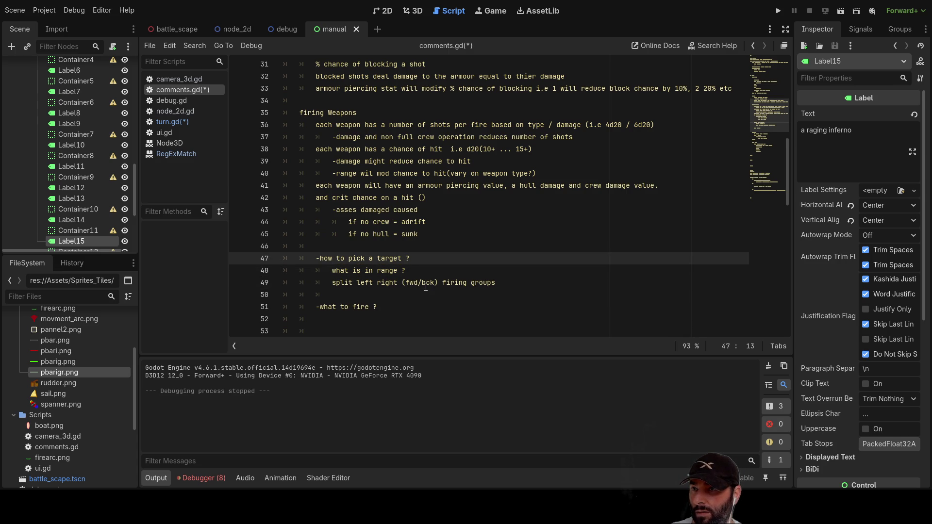
key(End)
key(Down)
key(Up)
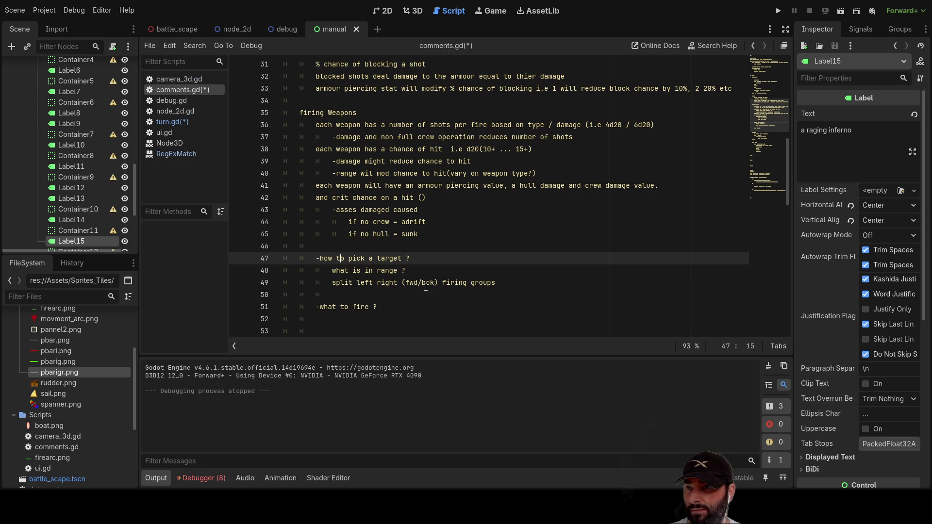
key(BackSpace)
key(BackSpace)
key(BackSpace)
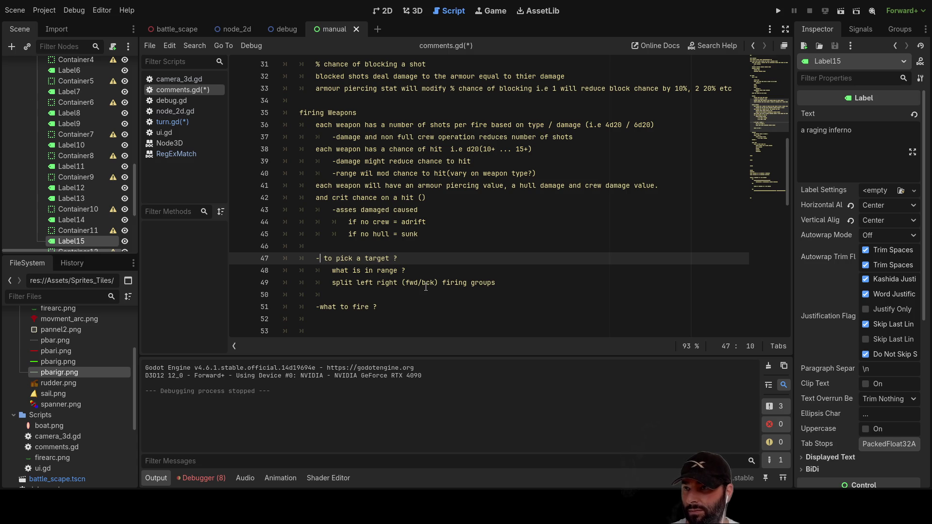
text(do )
text(you)
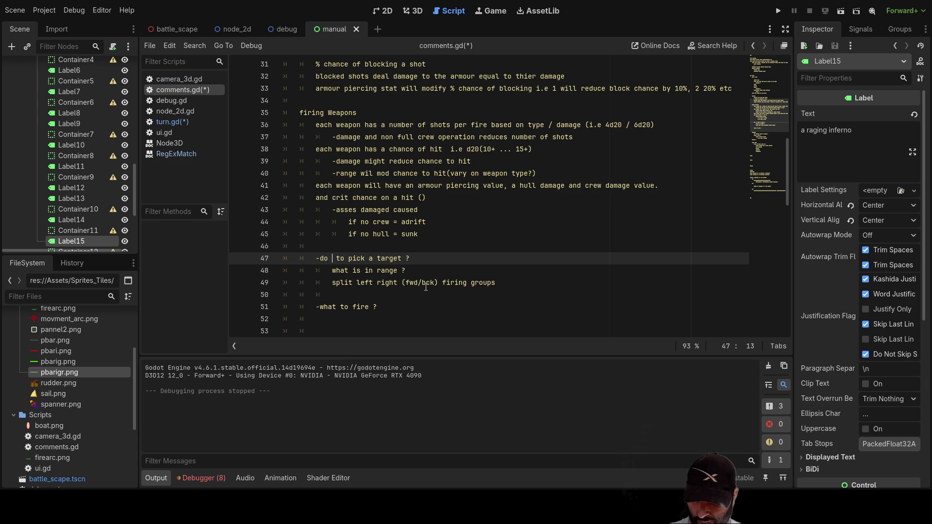
key(Delete)
key(Delete)
key(Right)
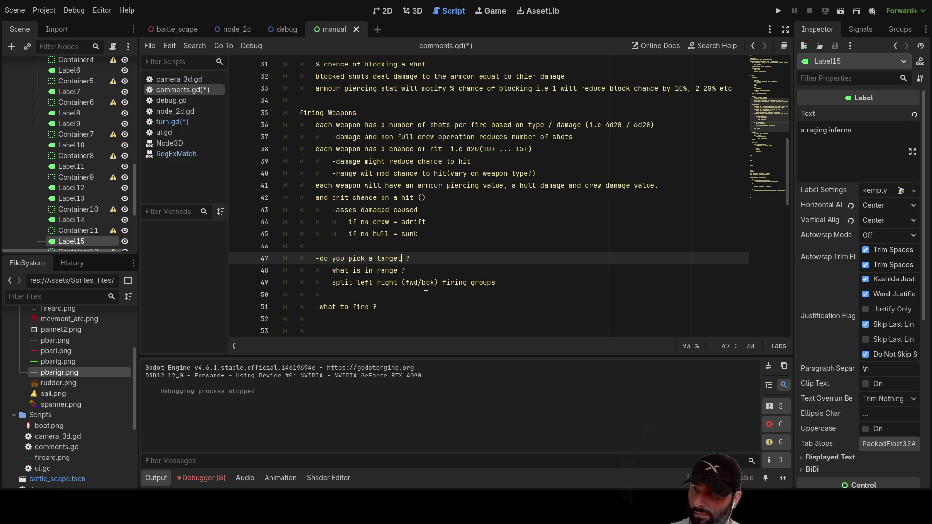
text(, or have p)
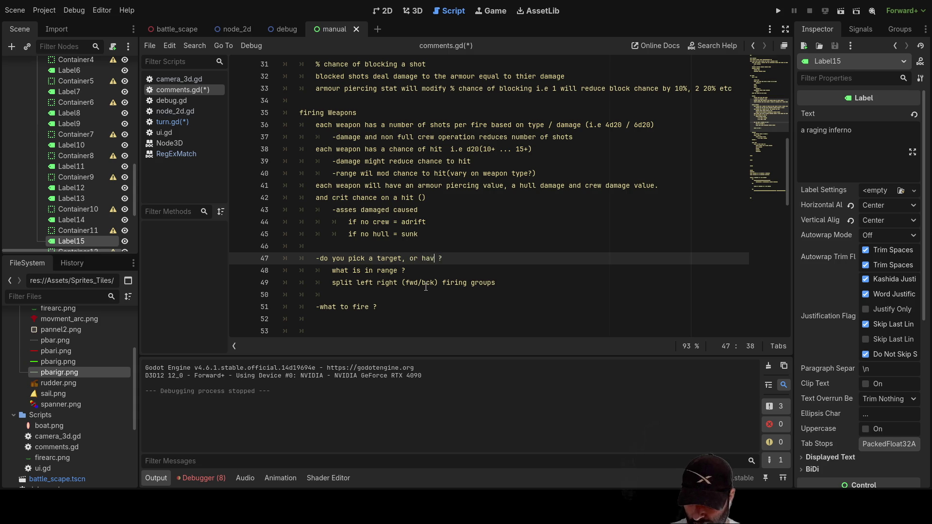
text(layer aim)
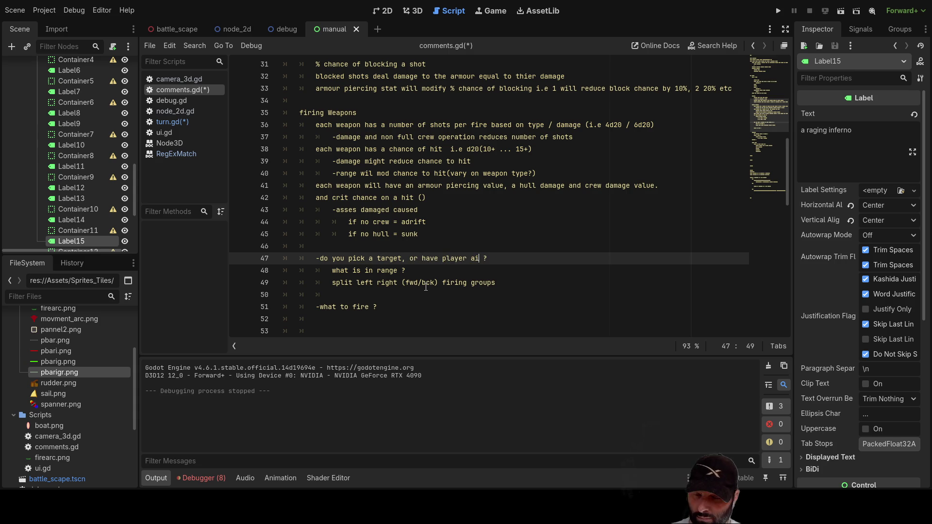
text(?)
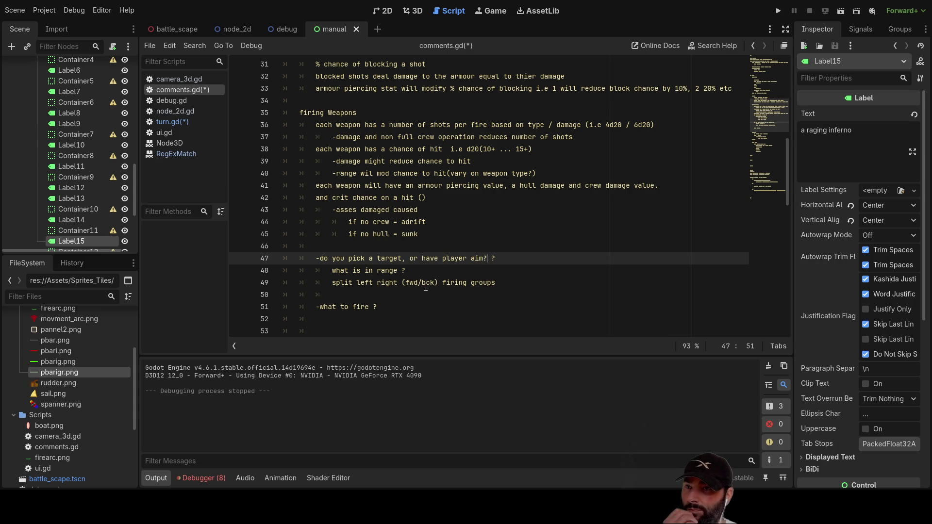
- Start a new line below the question and switch to the Paint.NET sketch
key(Right)
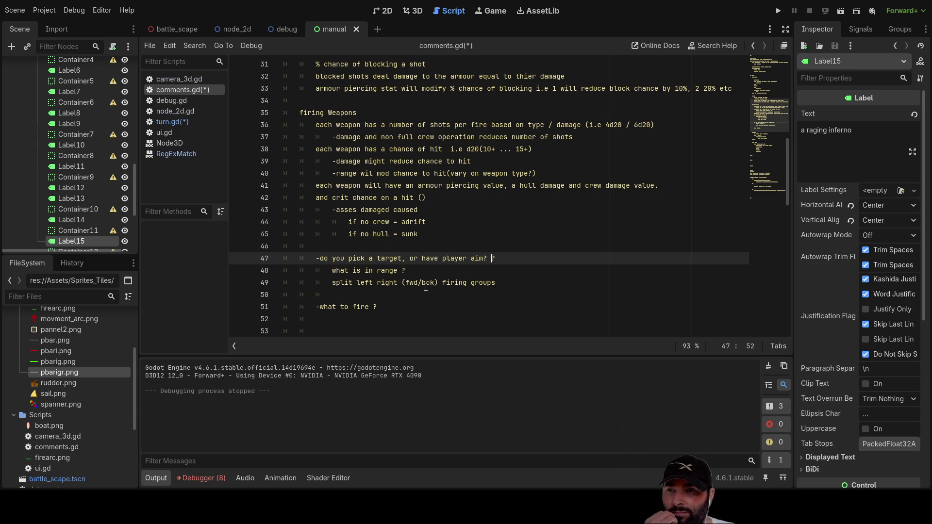
key(Return)
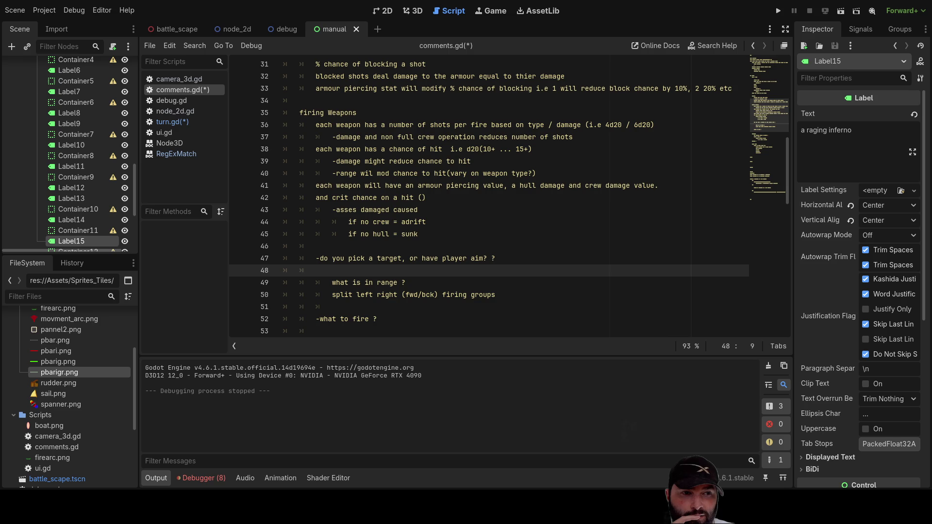
key(alt+Tab)
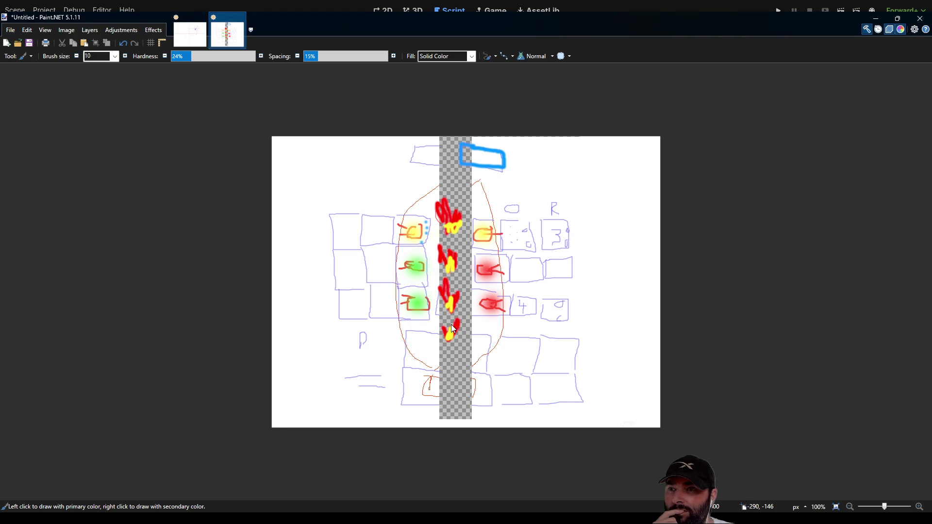
- Create a new image and sketch an orange arc with four black tick strokes near the bottom
key(ctrl+n)
key(Return)
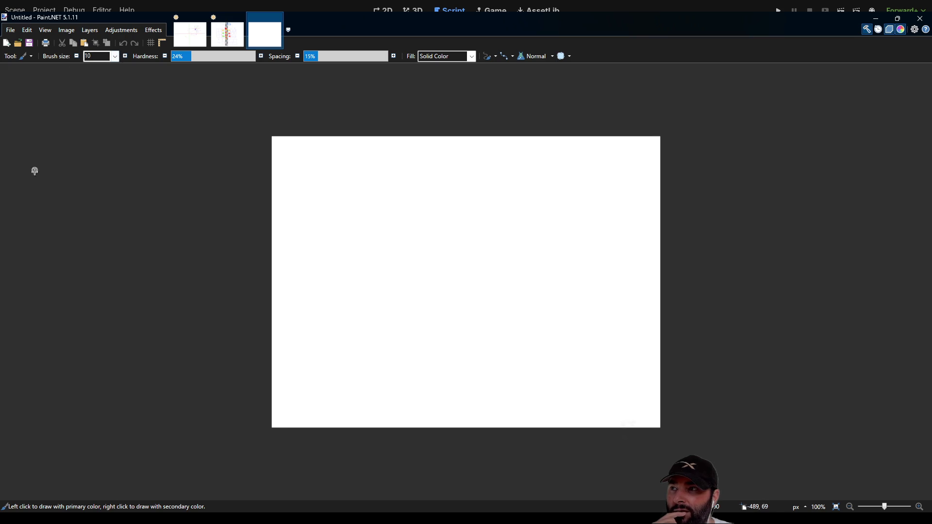
key(o)
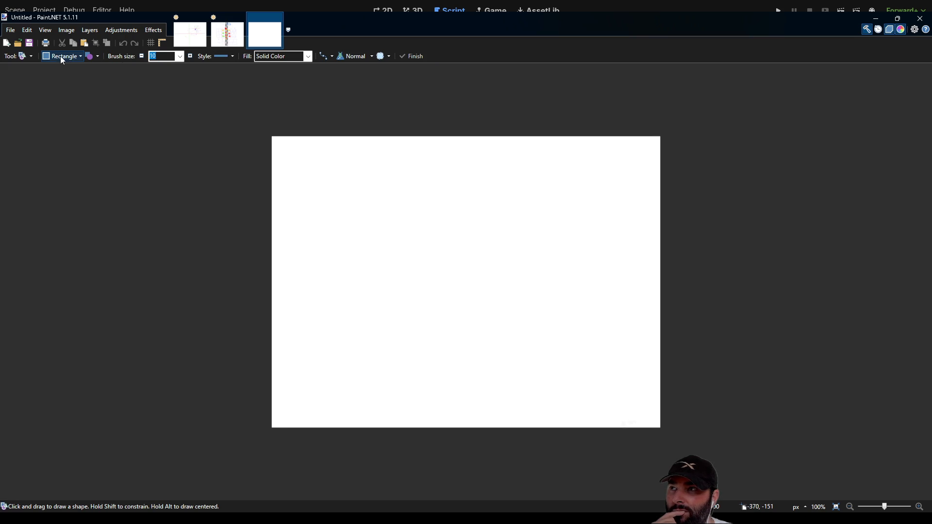
key(o)
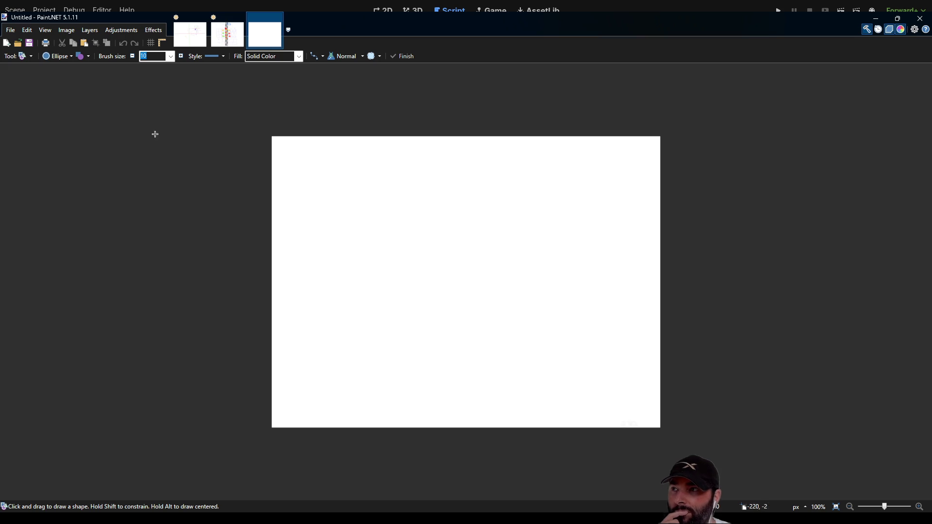
key(b)
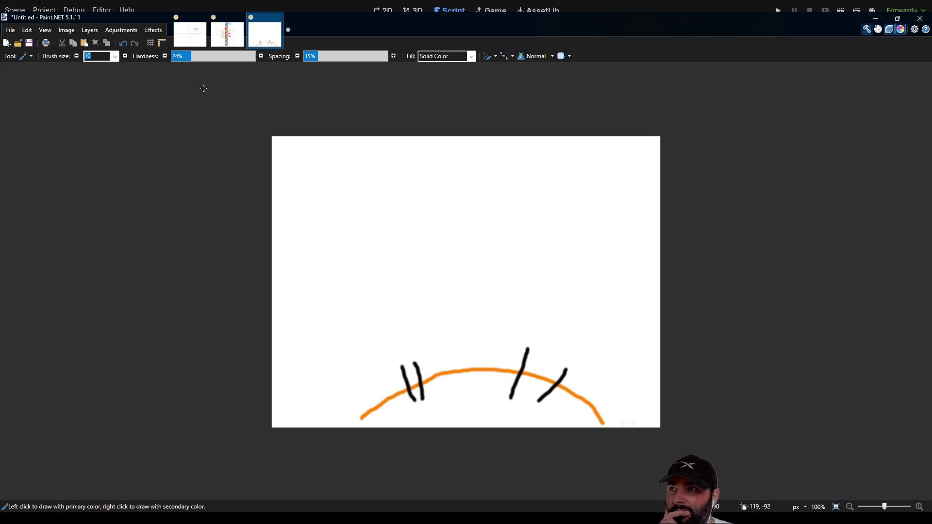
- Draw a filled green ellipse near the top of the canvas, redoing the first attempt
key(o)
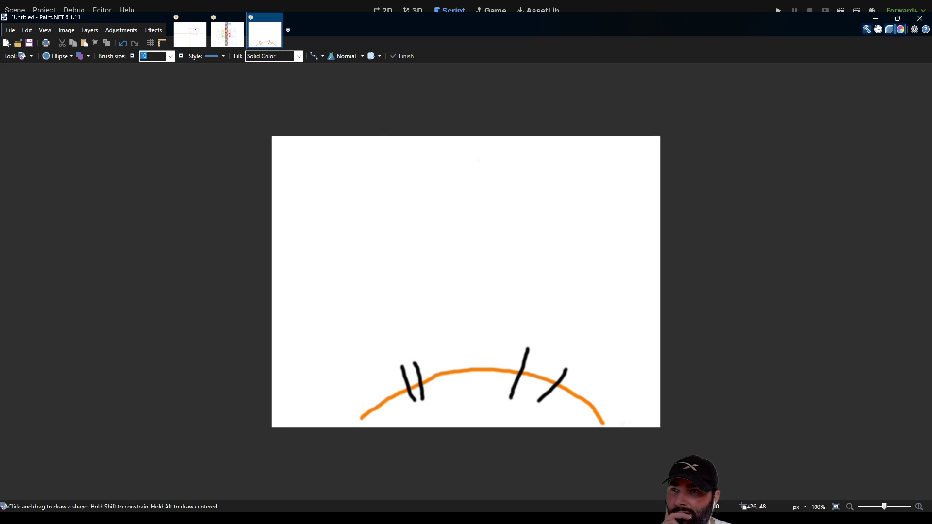
mouse_move(374, 161)
mouse_down()
mouse_move(349, 214)
mouse_move(316, 217)
mouse_move(294, 234)
mouse_up()
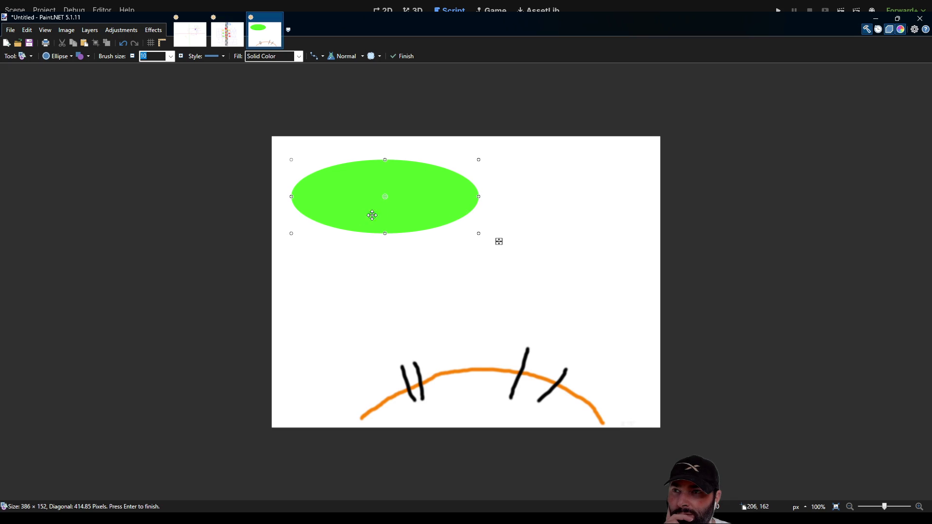
mouse_move(424, 185)
mouse_down()
mouse_move(516, 183)
mouse_move(495, 183)
mouse_up()
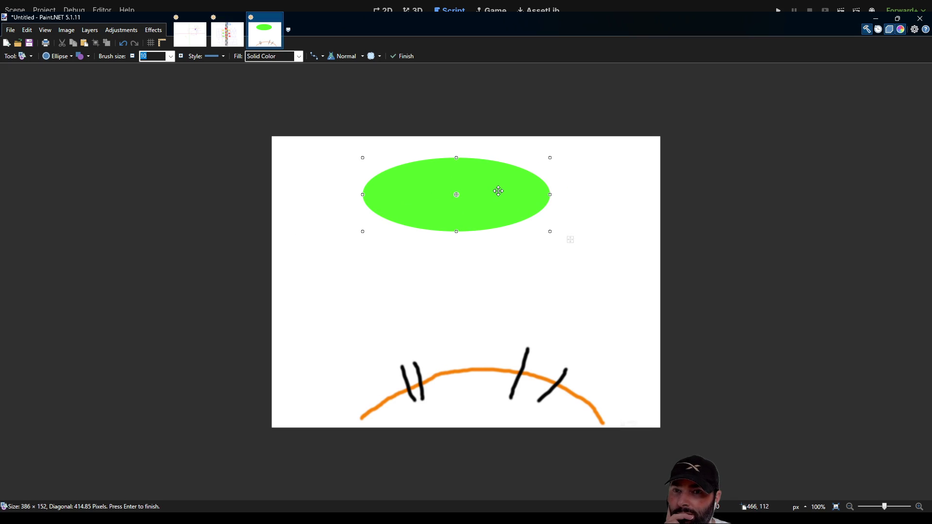
key(ctrl+z)
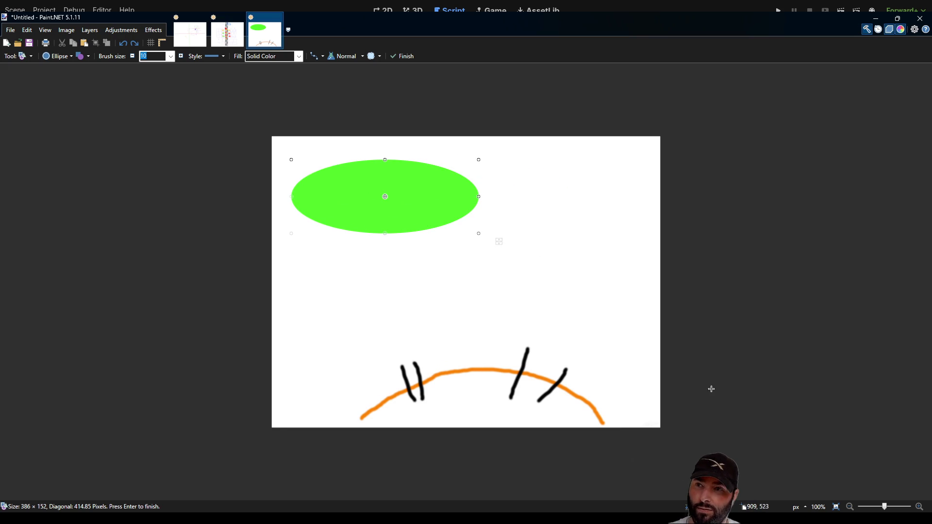
key(ctrl+z)
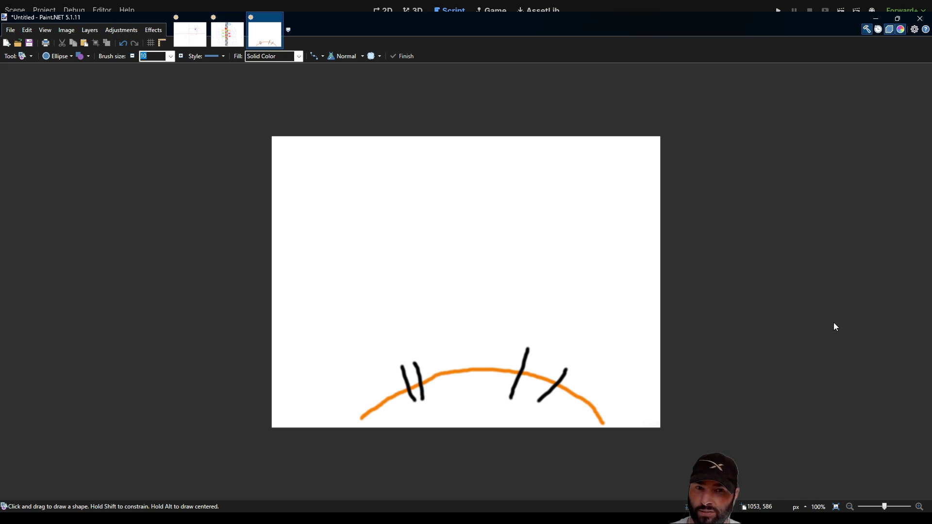
drag(334, 166, 522, 236)
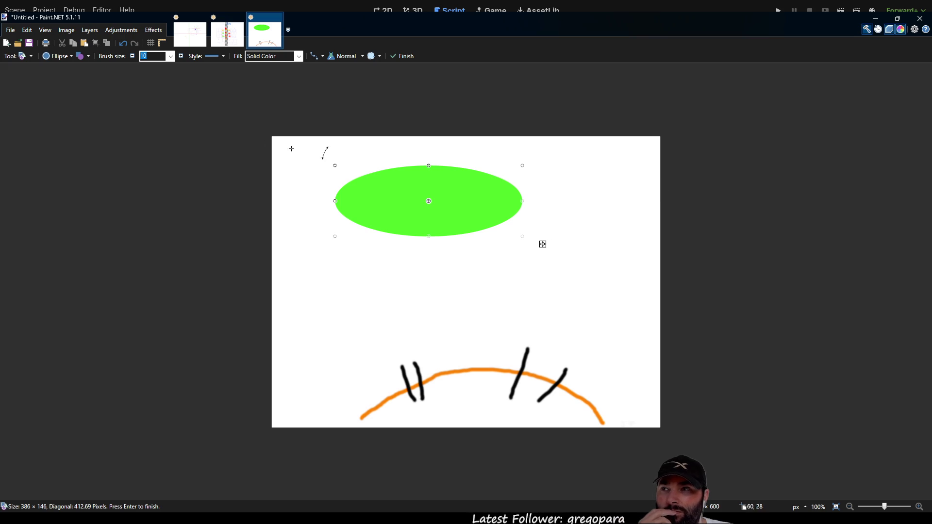
key(Return)
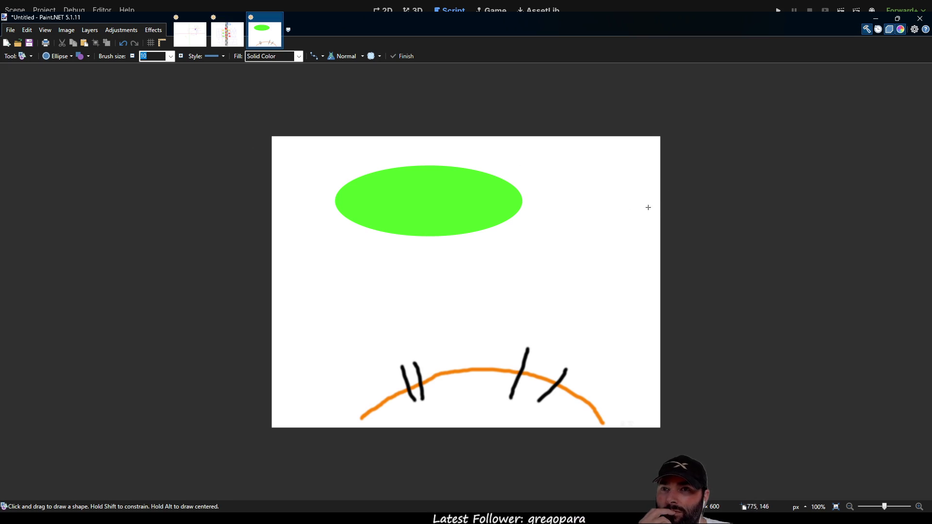
- Draw a smaller red ellipse inside the green one and rectangle-select both
mouse_move(370, 183)
mouse_down()
mouse_move(490, 217)
mouse_move(447, 202)
mouse_up()
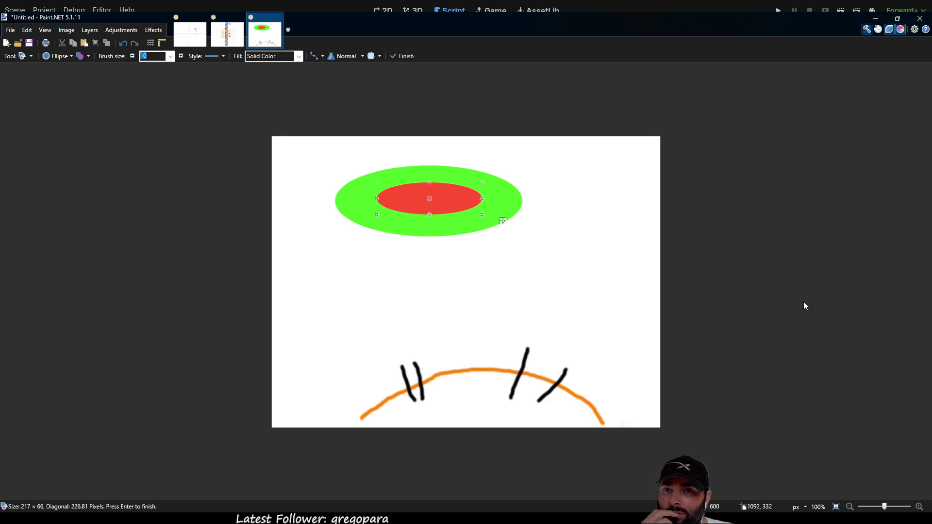
key(s)
drag(271, 135, 552, 254)
- Drag the selected green-and-red ellipses slightly right and up with Move Selected Pixels
key(m)
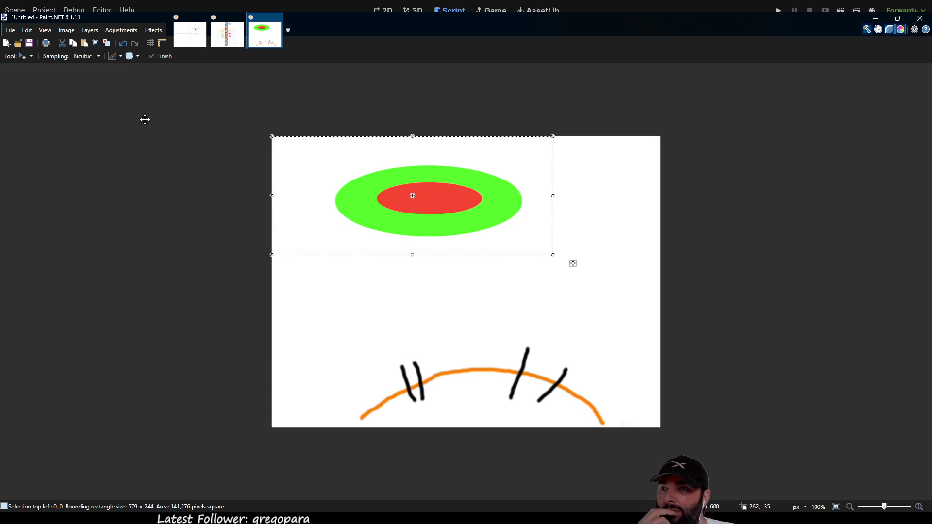
mouse_move(461, 202)
mouse_down()
mouse_move(530, 214)
mouse_move(634, 187)
mouse_move(431, 198)
mouse_move(365, 163)
mouse_move(369, 211)
mouse_move(403, 166)
mouse_move(446, 377)
mouse_move(410, 369)
mouse_move(541, 393)
mouse_move(417, 381)
mouse_move(568, 412)
mouse_move(552, 321)
mouse_move(602, 325)
mouse_move(468, 377)
mouse_move(377, 392)
mouse_move(508, 330)
mouse_move(470, 397)
mouse_move(438, 370)
mouse_move(452, 187)
mouse_move(565, 195)
mouse_move(633, 183)
mouse_move(476, 172)
mouse_move(416, 221)
mouse_move(417, 181)
mouse_move(406, 260)
mouse_move(538, 368)
mouse_move(514, 427)
mouse_move(510, 179)
mouse_move(505, 405)
mouse_move(510, 417)
mouse_move(513, 165)
mouse_move(503, 254)
mouse_move(504, 339)
mouse_move(518, 164)
mouse_move(499, 173)
mouse_up()
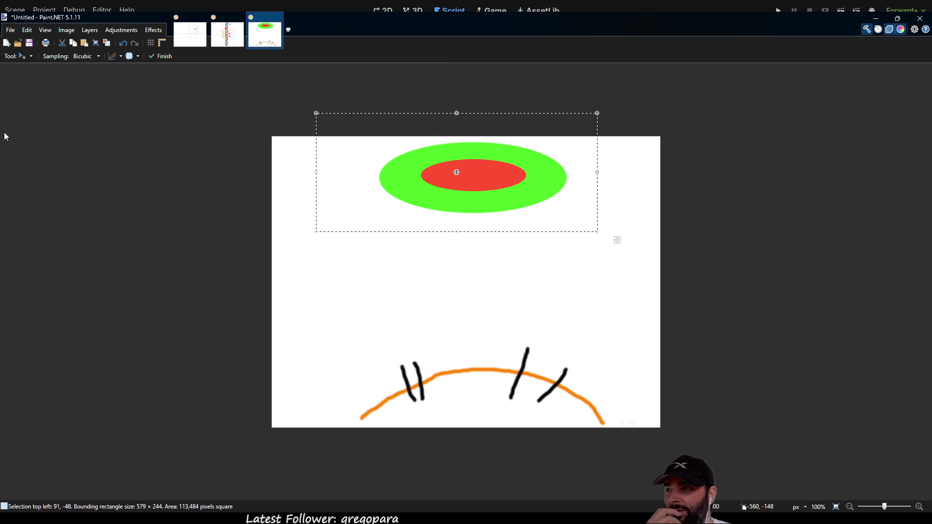
mouse_move(496, 175)
mouse_down()
mouse_move(481, 180)
mouse_move(514, 177)
mouse_move(497, 208)
mouse_move(493, 181)
mouse_move(501, 273)
mouse_move(500, 170)
mouse_move(494, 196)
mouse_move(488, 180)
mouse_up()
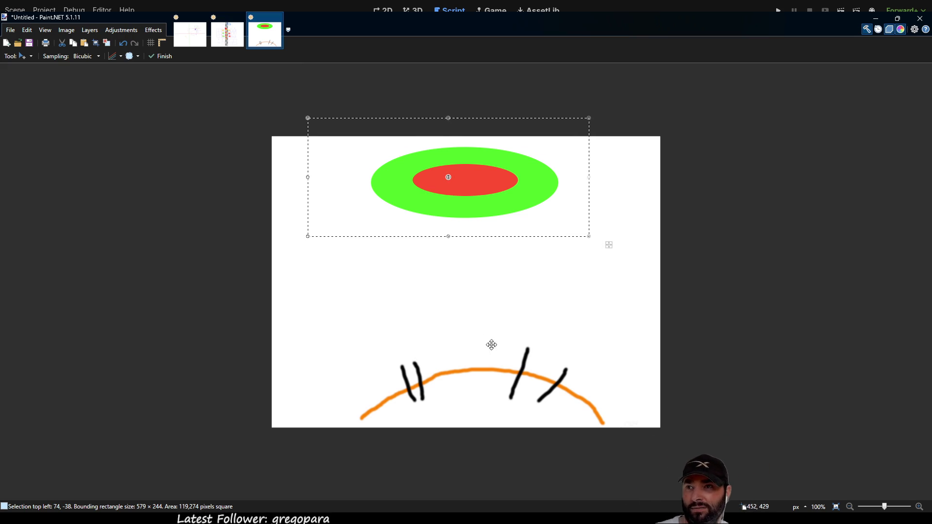
mouse_move(512, 192)
mouse_down()
mouse_move(487, 204)
mouse_move(516, 199)
mouse_move(508, 190)
mouse_up()
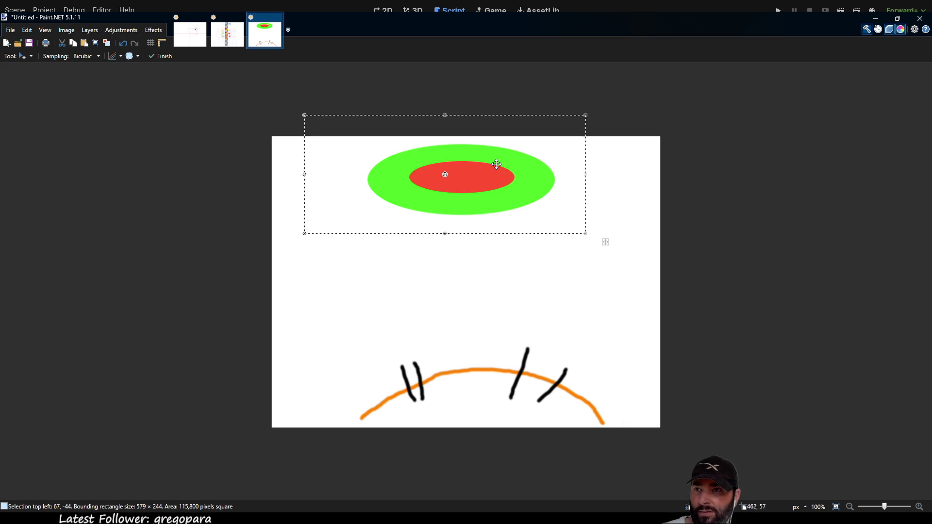
- Try various positions, tilts and sizes for the green-and-red ellipse pair
mouse_move(498, 183)
mouse_down()
mouse_move(505, 327)
mouse_move(508, 197)
mouse_up()
mouse_move(601, 262)
mouse_down()
mouse_move(609, 204)
mouse_move(566, 322)
mouse_move(601, 236)
mouse_move(596, 261)
mouse_up()
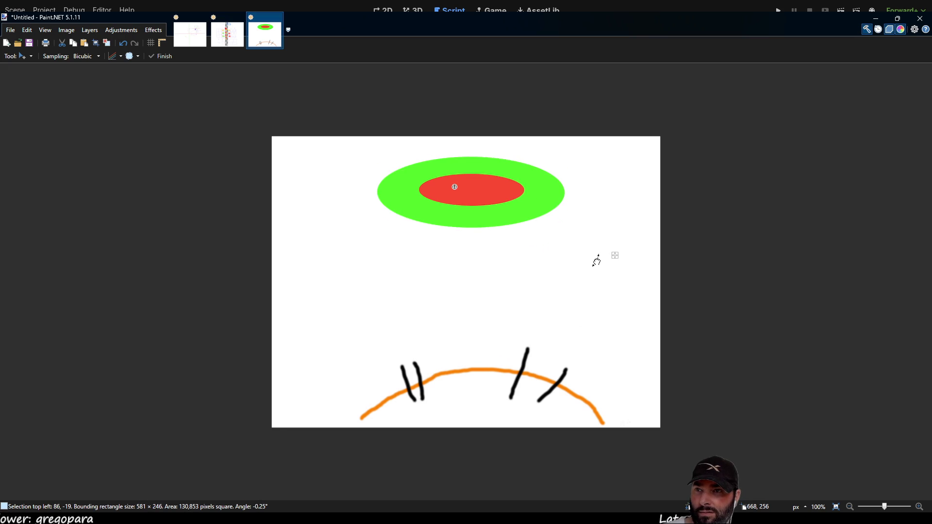
mouse_move(505, 232)
mouse_down()
mouse_move(468, 202)
mouse_move(478, 234)
mouse_up()
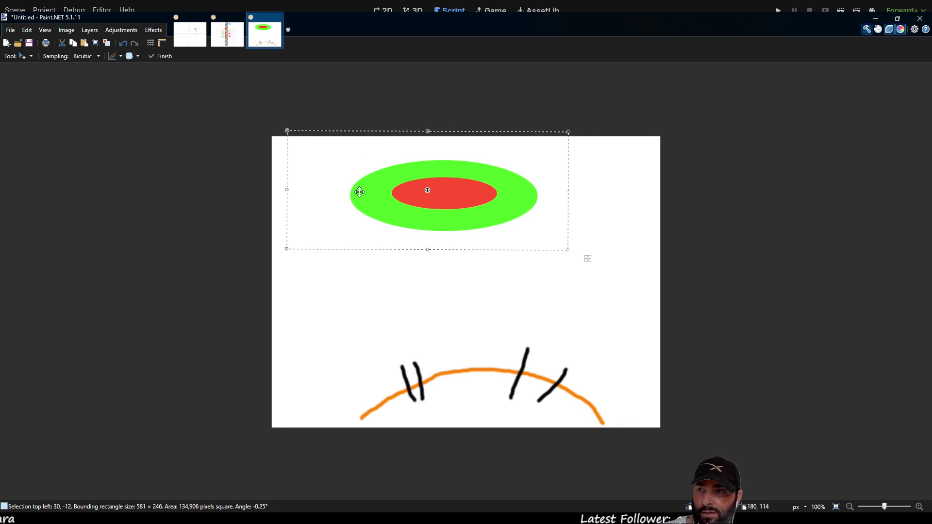
mouse_move(459, 192)
mouse_down()
mouse_move(492, 357)
mouse_move(497, 305)
mouse_move(479, 199)
mouse_up()
mouse_move(592, 260)
mouse_down()
mouse_move(574, 241)
mouse_move(555, 246)
mouse_move(595, 261)
mouse_move(481, 216)
mouse_move(592, 267)
mouse_move(714, 348)
mouse_up()
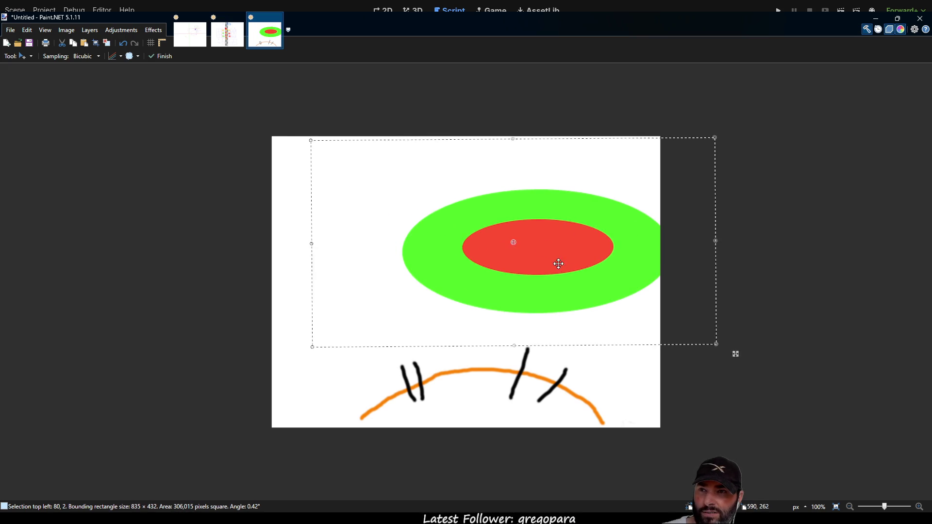
drag(558, 264, 458, 198)
mouse_move(635, 289)
mouse_down()
mouse_move(749, 355)
mouse_move(691, 314)
mouse_move(707, 353)
mouse_move(500, 202)
mouse_up()
drag(406, 154, 503, 233)
mouse_move(592, 264)
mouse_down()
mouse_move(520, 235)
mouse_move(580, 258)
mouse_move(468, 199)
mouse_move(668, 360)
mouse_up()
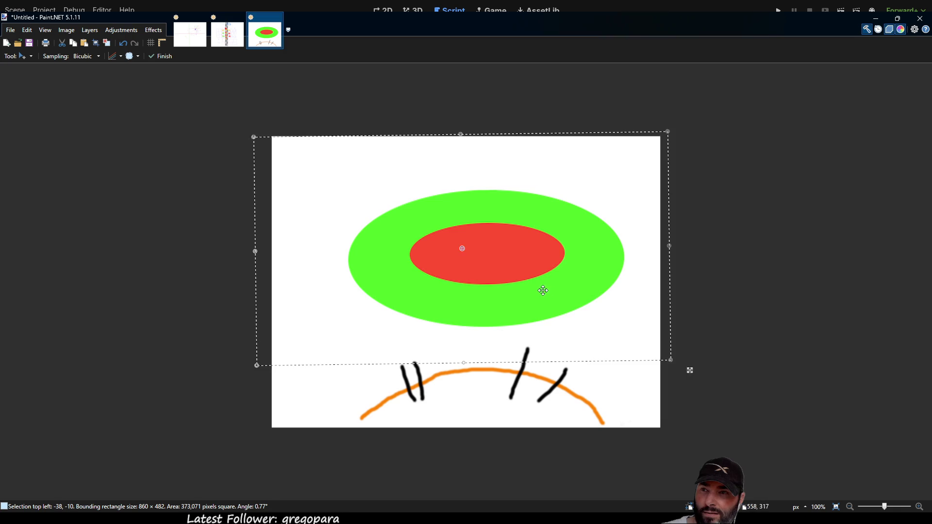
drag(540, 290, 482, 214)
mouse_move(609, 289)
mouse_down()
mouse_move(773, 395)
mouse_move(453, 204)
mouse_up()
mouse_move(300, 147)
mouse_down()
mouse_move(437, 235)
mouse_move(445, 220)
mouse_move(452, 319)
mouse_move(443, 274)
mouse_up()
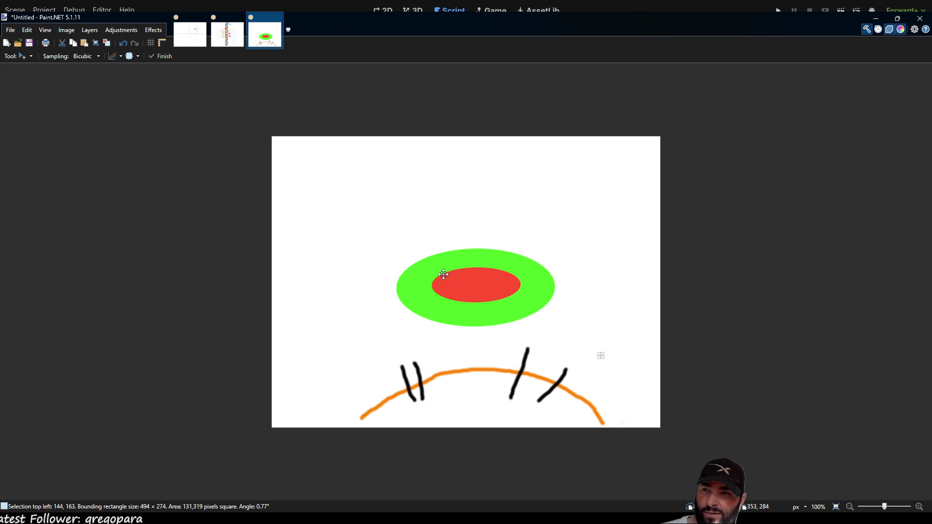
- Rescale and reposition the pair, then undo back to a much smaller size near the top-left
mouse_move(341, 216)
mouse_down()
mouse_move(300, 164)
mouse_move(252, 144)
mouse_move(253, 123)
mouse_up()
drag(460, 250, 462, 241)
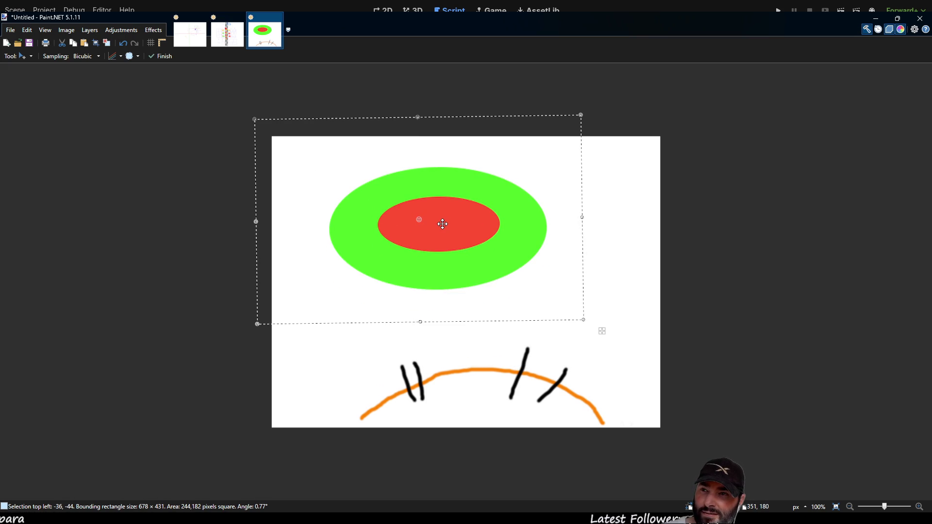
drag(443, 221, 463, 233)
mouse_move(605, 336)
mouse_down()
mouse_move(490, 245)
mouse_move(639, 358)
mouse_move(807, 445)
mouse_move(811, 418)
mouse_move(592, 344)
mouse_move(547, 312)
mouse_move(716, 395)
mouse_move(700, 391)
mouse_up()
mouse_move(534, 285)
mouse_down()
mouse_move(472, 252)
mouse_move(476, 272)
mouse_move(503, 284)
mouse_up()
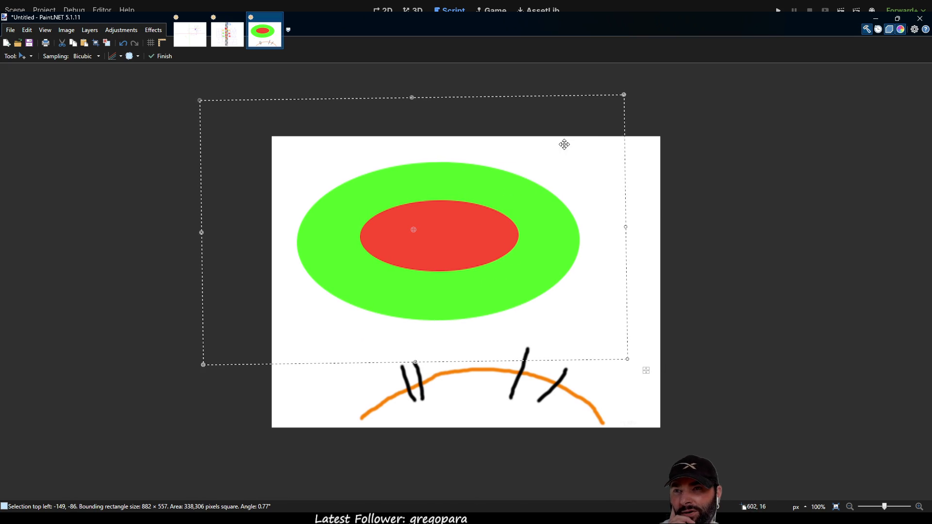
mouse_move(623, 94)
mouse_down()
mouse_move(626, 80)
mouse_move(623, 93)
mouse_up()
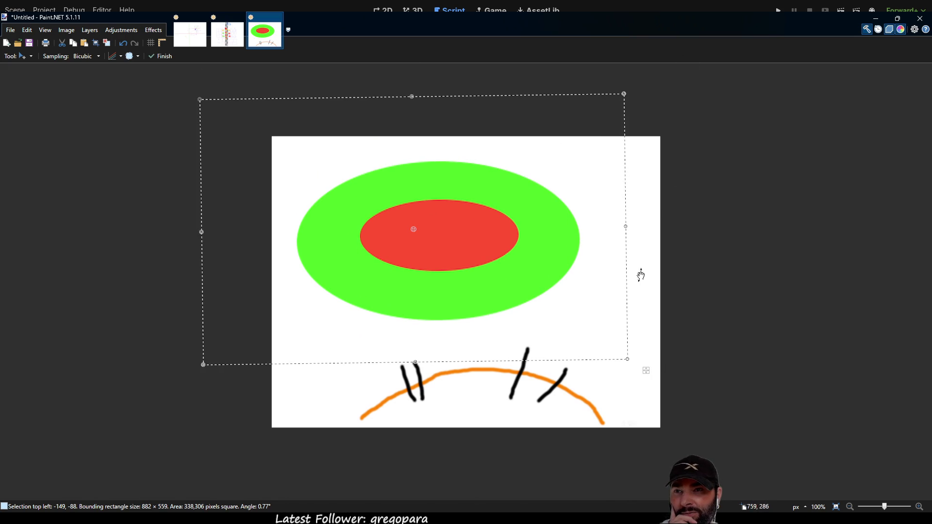
drag(626, 229, 838, 226)
drag(583, 266, 432, 266)
mouse_move(52, 236)
mouse_down()
mouse_move(11, 238)
mouse_move(249, 239)
mouse_move(231, 243)
mouse_up()
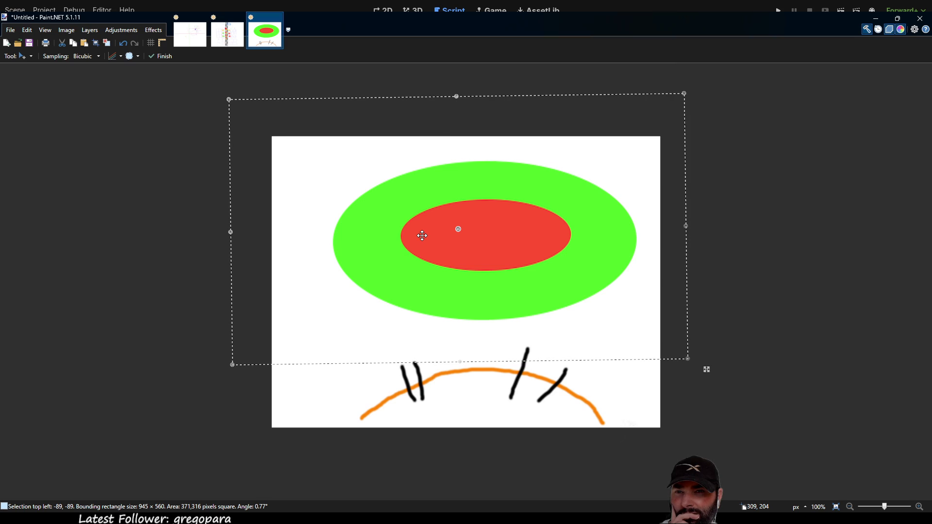
key(ctrl+z)
key(ctrl+z)
key(ctrl+z)
key(ctrl+z)
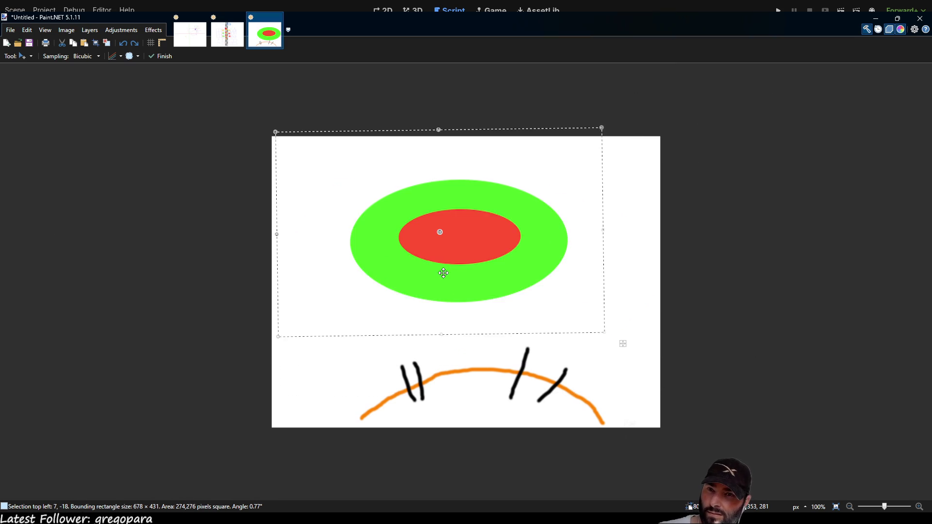
key(ctrl+z)
key(ctrl+z)
key(ctrl+z)
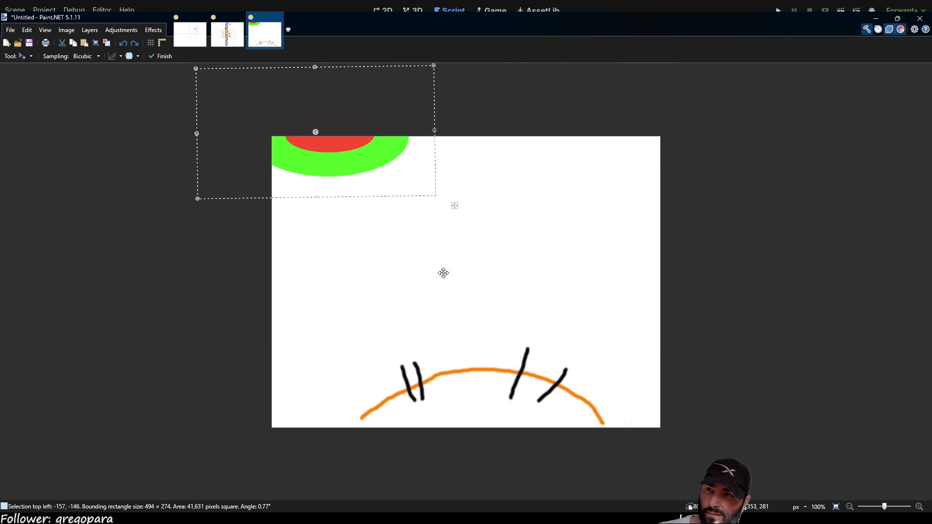
key(ctrl+y)
key(ctrl+y)
key(ctrl+y)
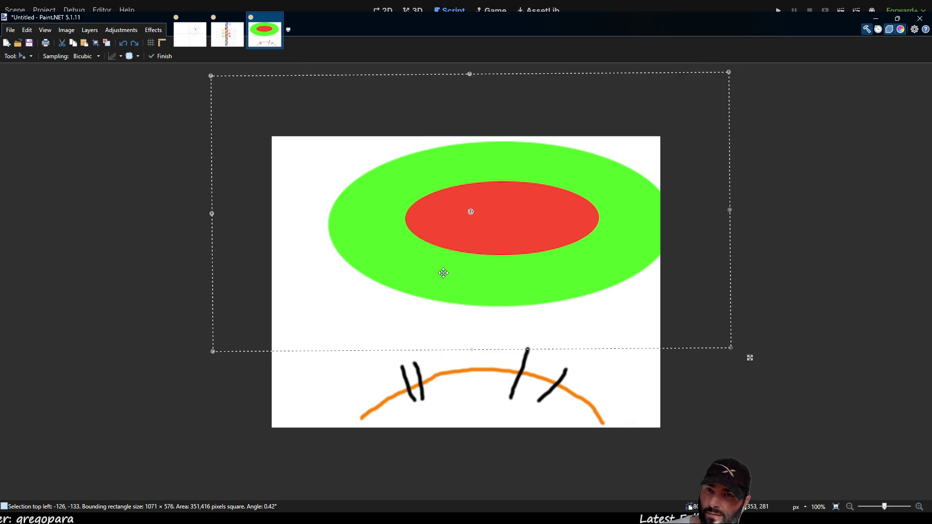
key(ctrl+z)
key(ctrl+z)
key(ctrl+z)
key(ctrl+z)
key(ctrl+z)
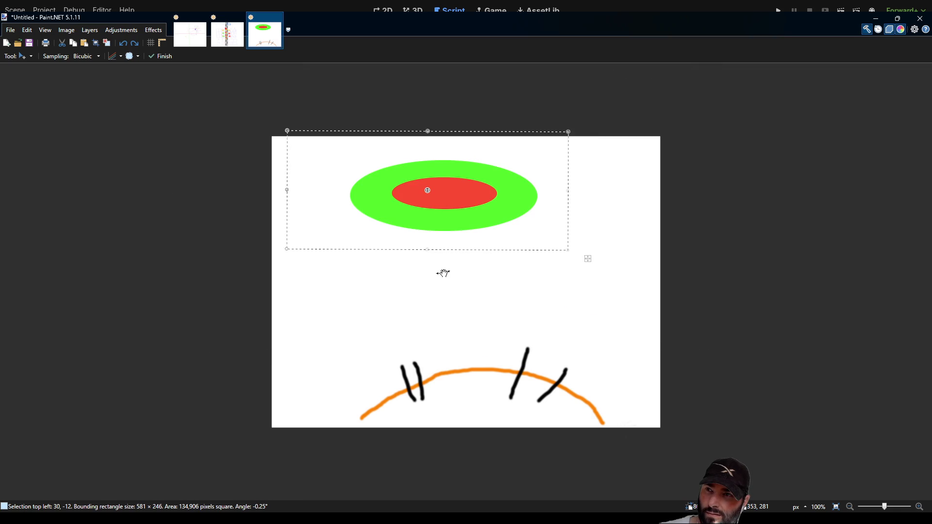
key(ctrl+z)
key(ctrl+z)
key(ctrl+z)
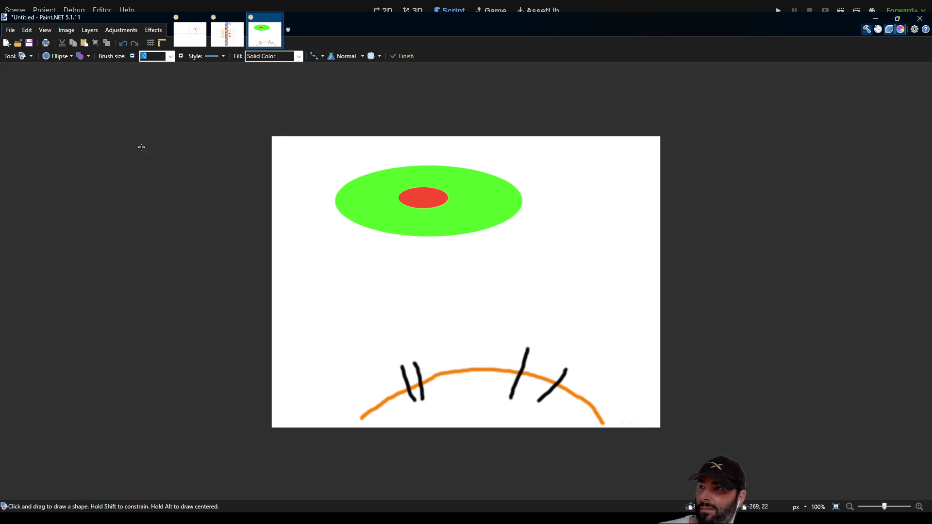
- Rectangle-select the drawing, then move the target ellipses right and enlarge them
key(s)
mouse_move(272, 136)
mouse_down()
mouse_move(825, 385)
mouse_move(726, 362)
mouse_move(506, 282)
mouse_move(861, 408)
mouse_move(745, 395)
mouse_move(488, 315)
mouse_move(867, 429)
mouse_move(684, 392)
mouse_move(829, 426)
mouse_move(686, 368)
mouse_move(591, 314)
mouse_move(468, 290)
mouse_up()
key(m)
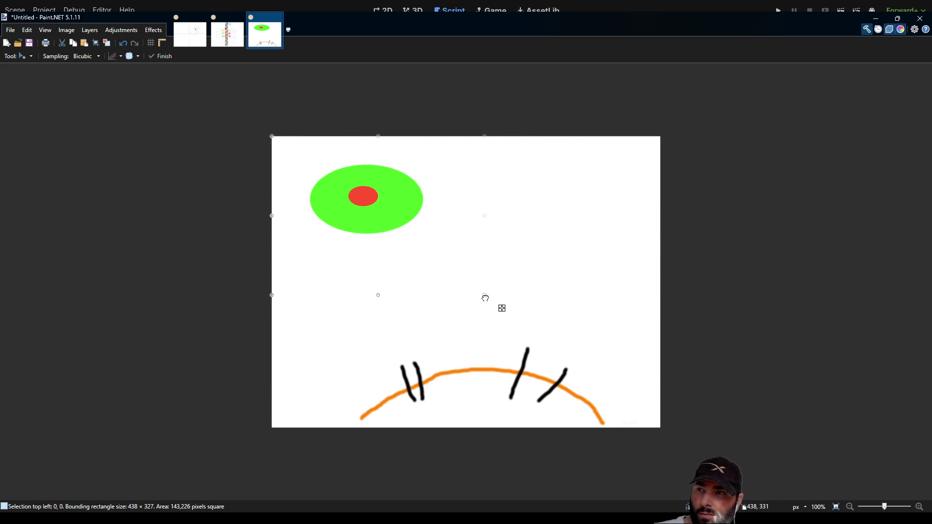
drag(348, 240, 442, 222)
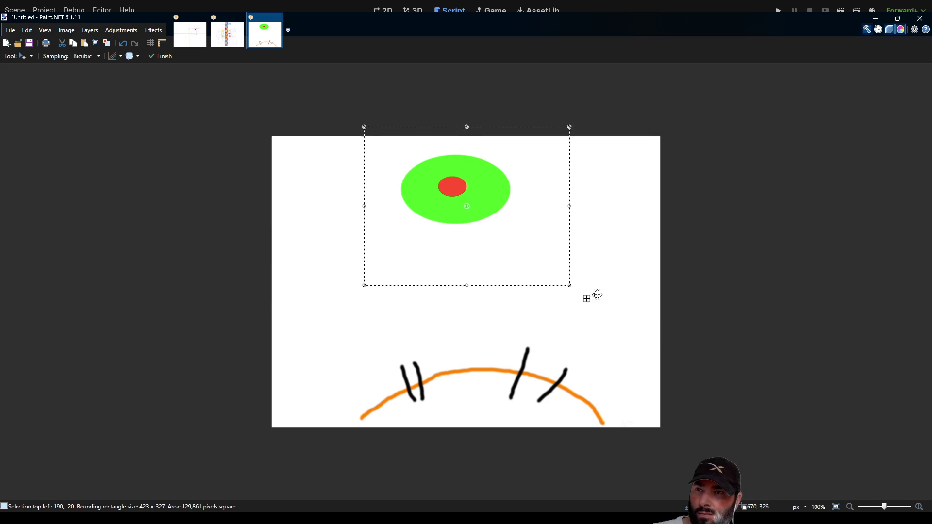
mouse_move(586, 298)
mouse_down()
mouse_move(880, 435)
mouse_move(725, 395)
mouse_move(904, 435)
mouse_up()
mouse_move(539, 266)
mouse_down()
mouse_move(449, 246)
mouse_move(464, 264)
mouse_move(467, 172)
mouse_move(491, 268)
mouse_move(484, 156)
mouse_move(497, 269)
mouse_up()
- Rotate the ellipses about -2 degrees, rescale them and centre them along the canvas top
mouse_move(160, 99)
mouse_down()
mouse_move(384, 197)
mouse_move(186, 96)
mouse_move(252, 119)
mouse_move(520, 266)
mouse_up()
mouse_move(625, 328)
mouse_down()
mouse_move(450, 233)
mouse_move(412, 160)
mouse_move(414, 117)
mouse_move(426, 228)
mouse_move(428, 191)
mouse_move(412, 220)
mouse_move(417, 304)
mouse_move(412, 329)
mouse_move(417, 292)
mouse_move(408, 345)
mouse_up()
mouse_move(329, 289)
mouse_down()
mouse_move(122, 66)
mouse_move(97, 60)
mouse_up()
mouse_move(463, 278)
mouse_down()
mouse_move(570, 286)
mouse_move(577, 337)
mouse_up()
drag(227, 117, 464, 278)
mouse_move(583, 356)
mouse_down()
mouse_move(453, 250)
mouse_move(492, 299)
mouse_up()
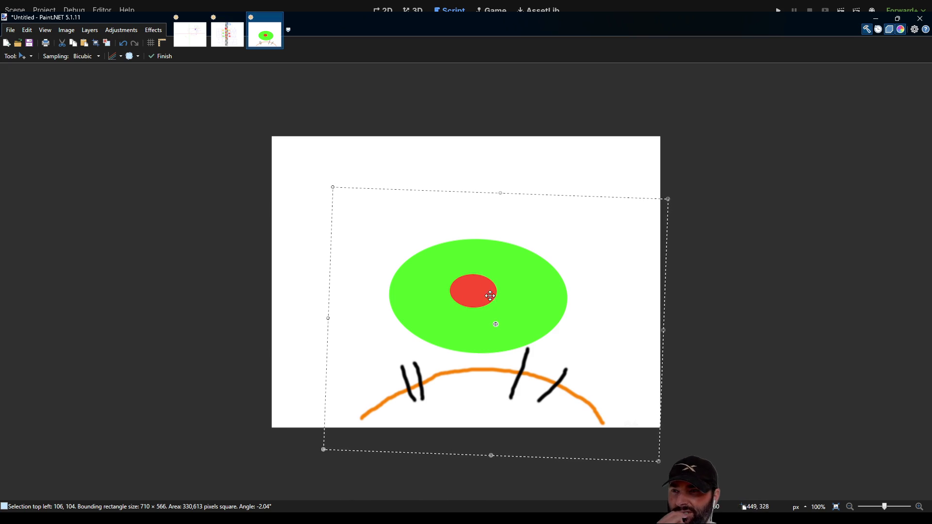
mouse_move(332, 188)
mouse_down()
mouse_move(389, 233)
mouse_move(235, 77)
mouse_move(162, 34)
mouse_up()
- Enlarge the ellipse layer in stages and centre the red ellipse on the canvas
drag(414, 228, 500, 163)
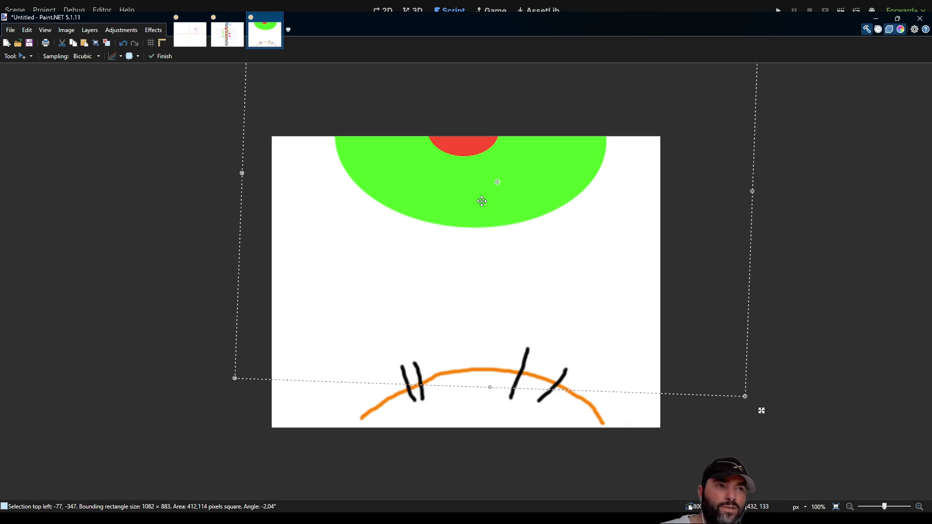
mouse_move(483, 197)
mouse_down()
mouse_move(476, 241)
mouse_move(493, 244)
mouse_move(485, 300)
mouse_move(498, 356)
mouse_up()
drag(266, 135, 137, 28)
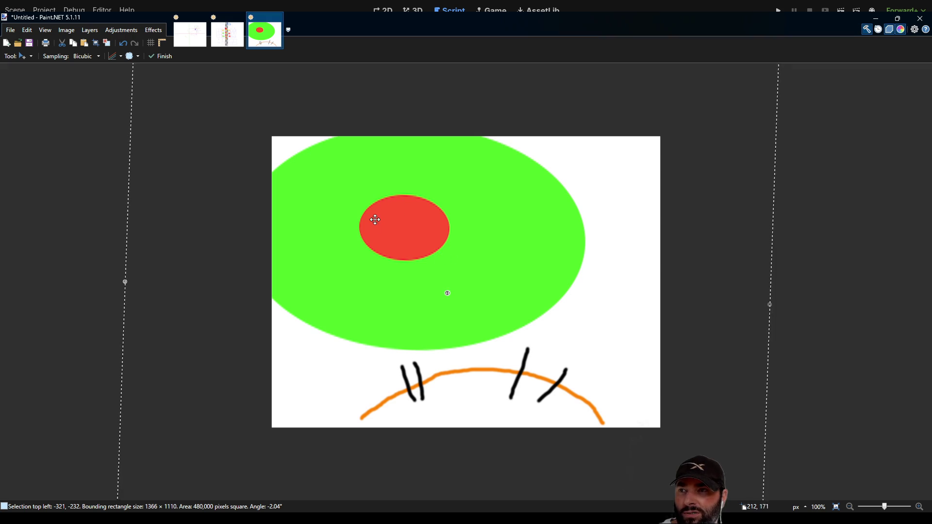
mouse_move(420, 238)
mouse_down()
mouse_move(502, 289)
mouse_move(507, 395)
mouse_move(501, 223)
mouse_move(476, 141)
mouse_move(479, 337)
mouse_up()
mouse_move(191, 114)
mouse_down()
mouse_move(165, 78)
mouse_move(2, 14)
mouse_up()
drag(464, 308, 475, 283)
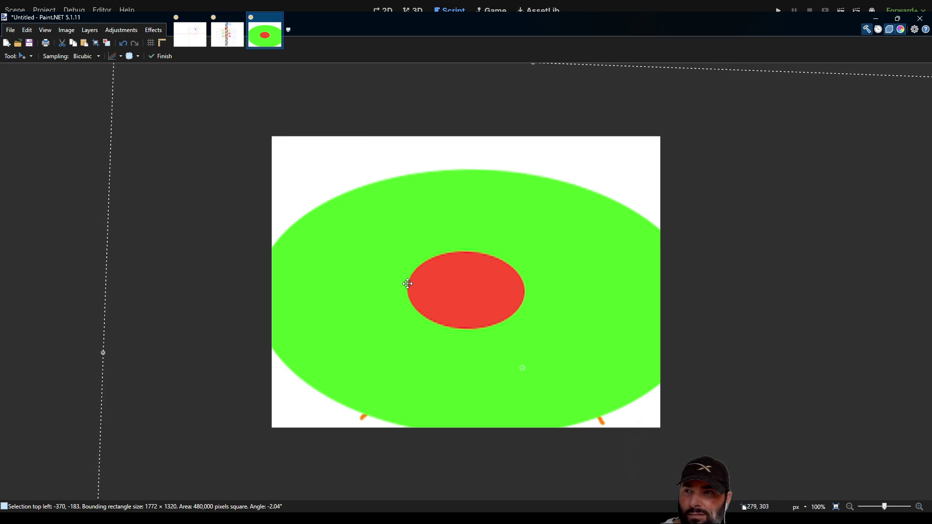
- Shrink the target back down and place it near the top, above the orange arc
mouse_move(556, 253)
mouse_down()
mouse_move(499, 152)
mouse_move(530, 210)
mouse_move(547, 145)
mouse_move(561, 181)
mouse_move(547, 224)
mouse_move(559, 264)
mouse_move(558, 195)
mouse_move(547, 354)
mouse_move(558, 422)
mouse_move(554, 523)
mouse_move(545, 141)
mouse_move(537, 287)
mouse_move(576, 276)
mouse_up()
mouse_move(134, 71)
mouse_down()
mouse_move(294, 151)
mouse_move(466, 283)
mouse_move(532, 309)
mouse_move(247, 127)
mouse_move(431, 265)
mouse_up()
mouse_move(560, 339)
mouse_down()
mouse_move(478, 215)
mouse_move(418, 155)
mouse_move(428, 92)
mouse_move(441, 193)
mouse_move(458, 189)
mouse_move(453, 123)
mouse_move(452, 215)
mouse_up()
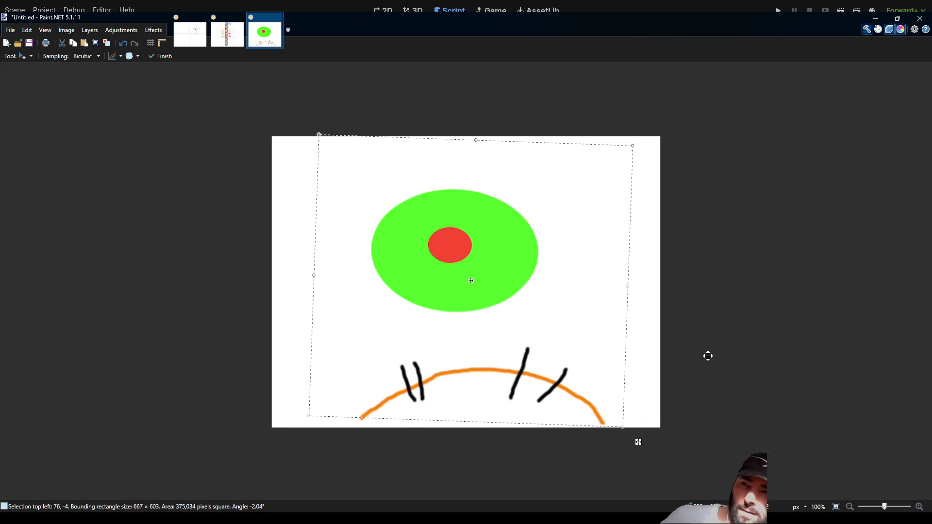
mouse_move(588, 292)
mouse_down()
mouse_move(476, 231)
mouse_move(401, 175)
mouse_move(738, 233)
mouse_move(777, 430)
mouse_move(462, 457)
mouse_move(420, 299)
mouse_move(495, 188)
mouse_move(760, 204)
mouse_move(805, 433)
mouse_move(443, 438)
mouse_move(441, 150)
mouse_move(779, 178)
mouse_move(767, 495)
mouse_move(622, 246)
mouse_move(634, 398)
mouse_move(536, 419)
mouse_move(728, 422)
mouse_move(622, 381)
mouse_move(625, 182)
mouse_move(632, 404)
mouse_move(674, 381)
mouse_move(780, 260)
mouse_move(658, 170)
mouse_move(453, 181)
mouse_move(412, 289)
mouse_move(645, 197)
mouse_up()
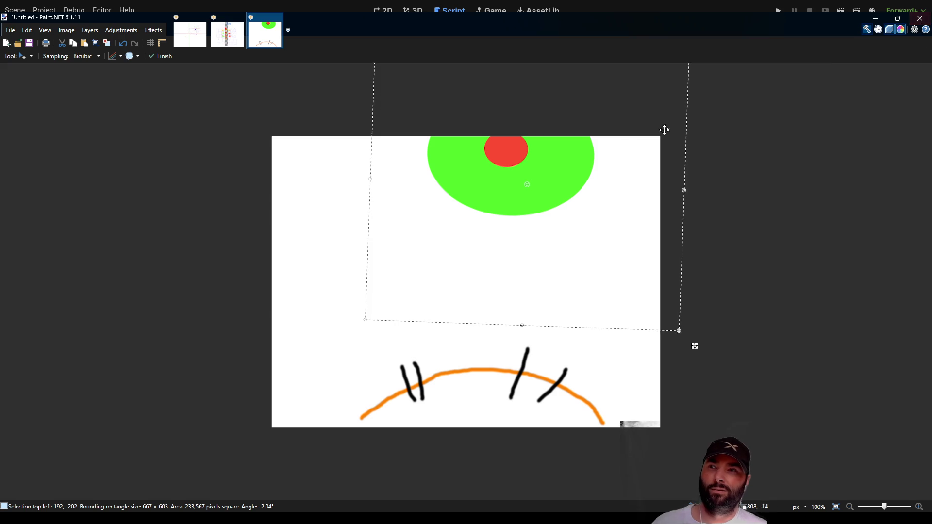
- Nudge the target slightly left and down, then return to the Godot script notes
drag(553, 179, 521, 197)
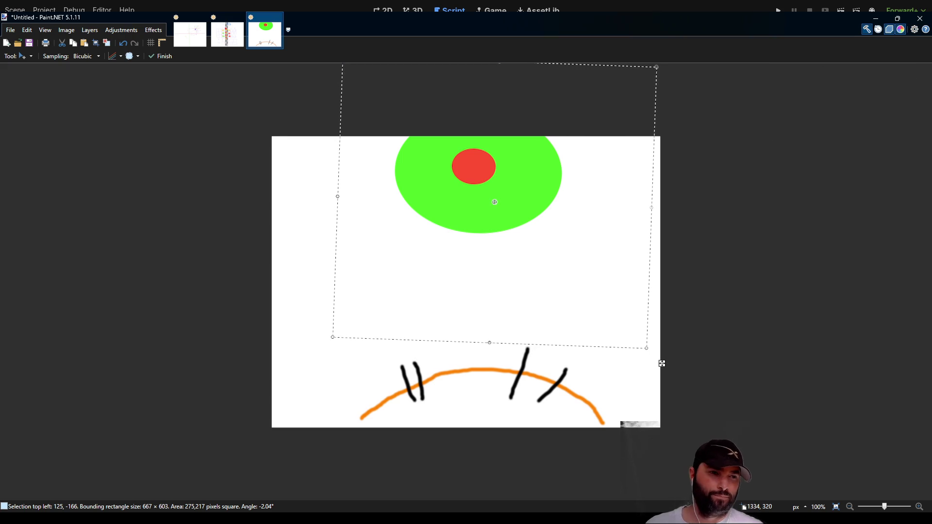
key(alt+Tab)
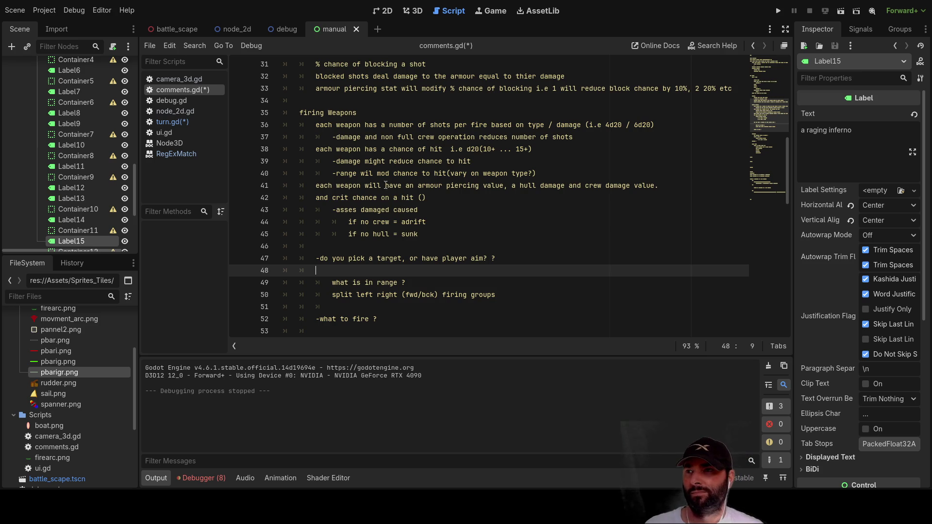
- Replace 'do you pick a target, or' on line 47 with the shot-area aiming wording (inner green zone)
scroll(369, 243, down, 1)
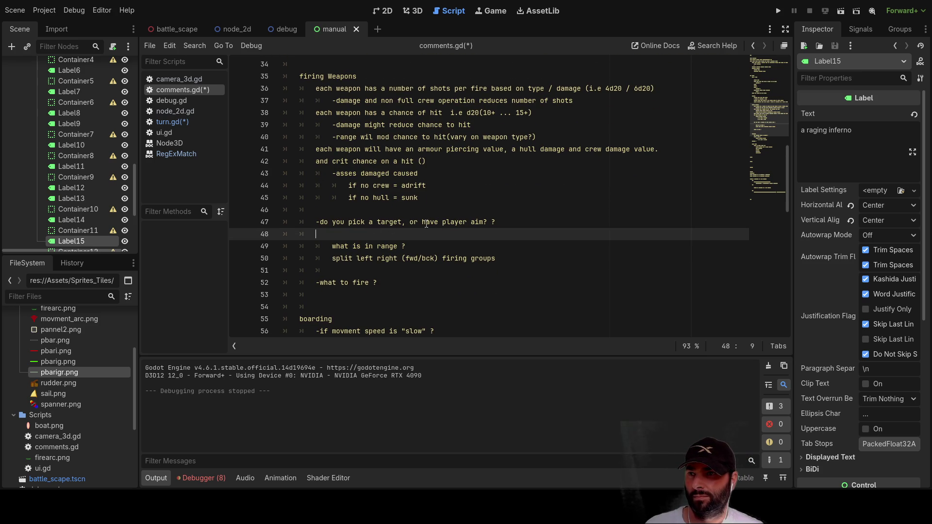
drag(416, 223, 352, 226)
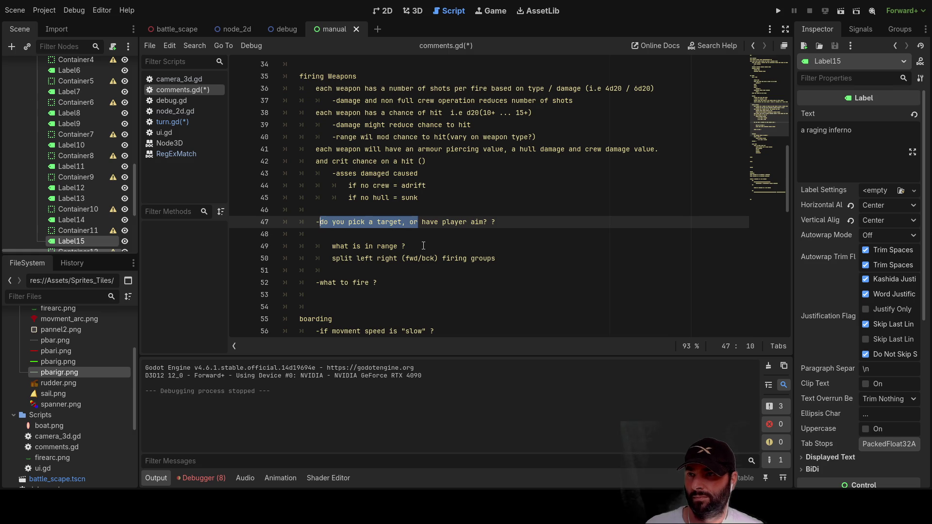
key(BackSpace)
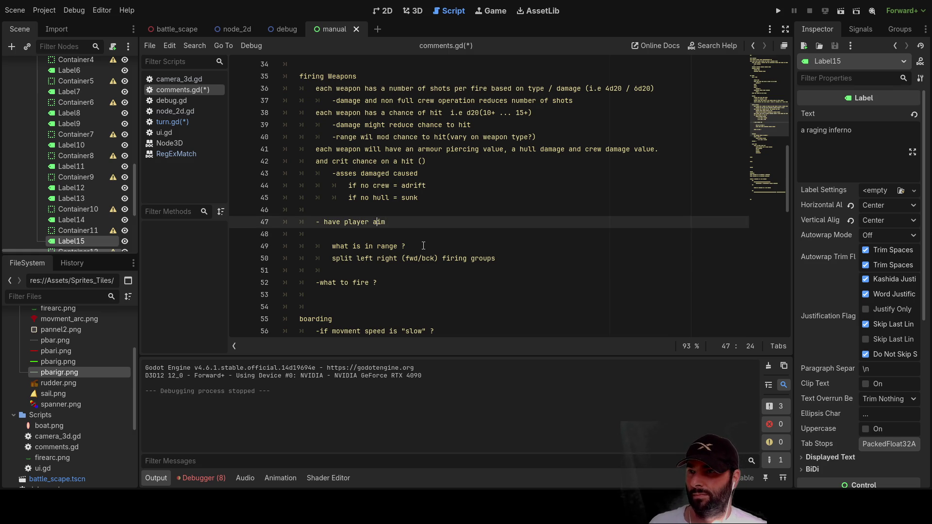
key(Up)
key(Up)
key(Up)
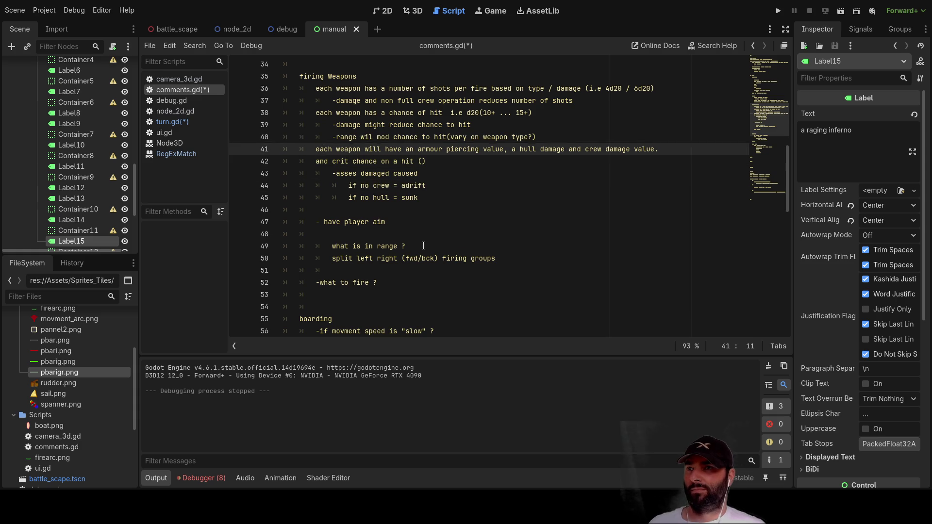
key(Down)
key(Down)
key(Down)
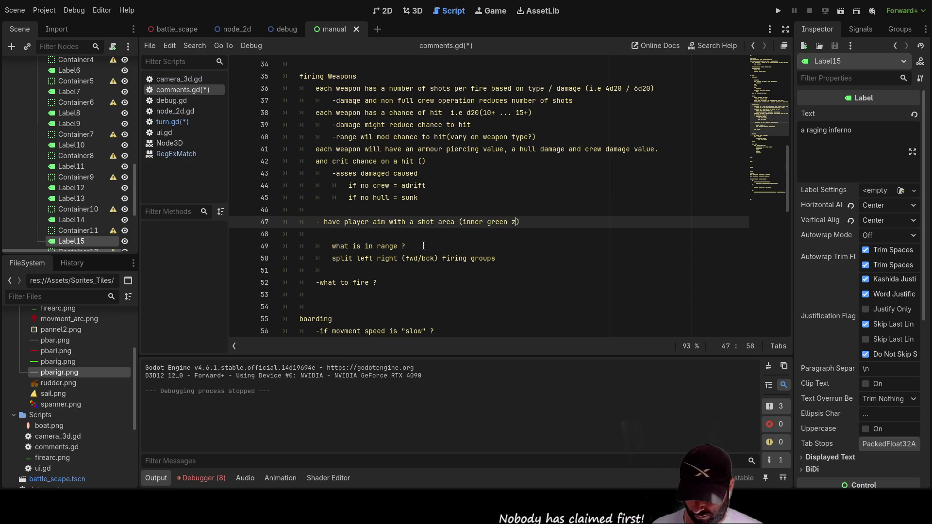
text(one 50)
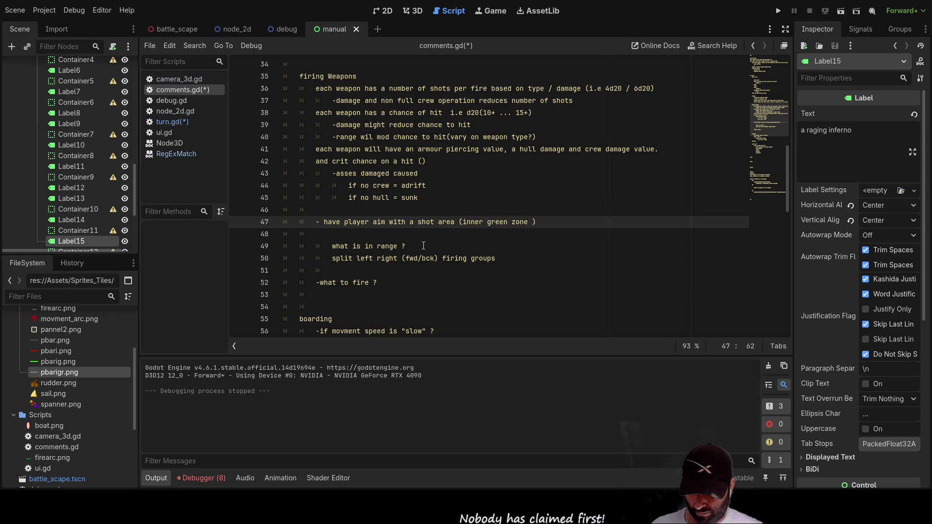
text(% of s)
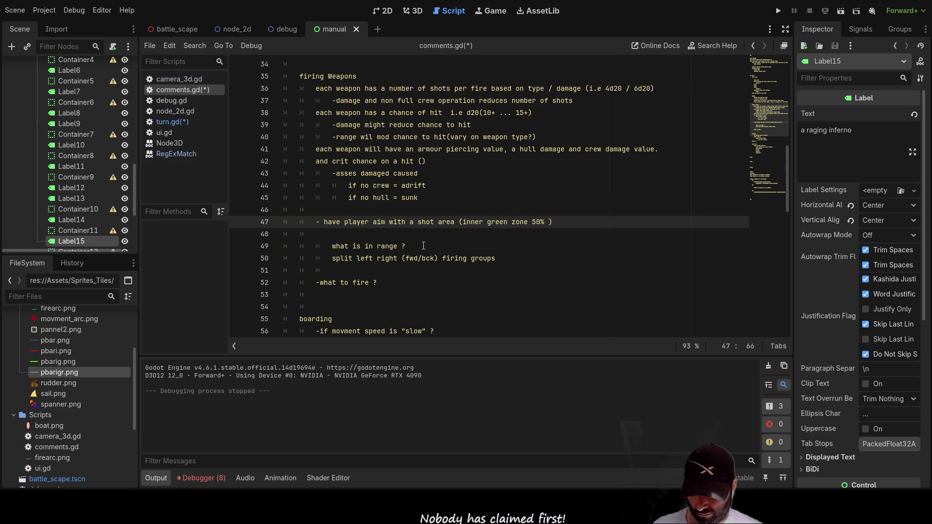
text(hoot)
- Correct the misspelled word to 'shots' in the shot-area note
key(BackSpace)
key(BackSpace)
text(ts)
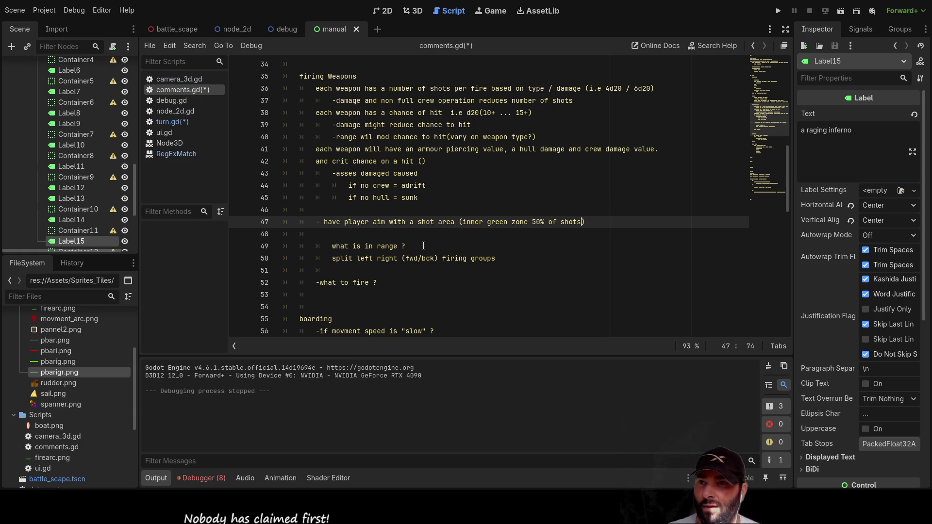
key(Left)
key(Left)
key(Left)
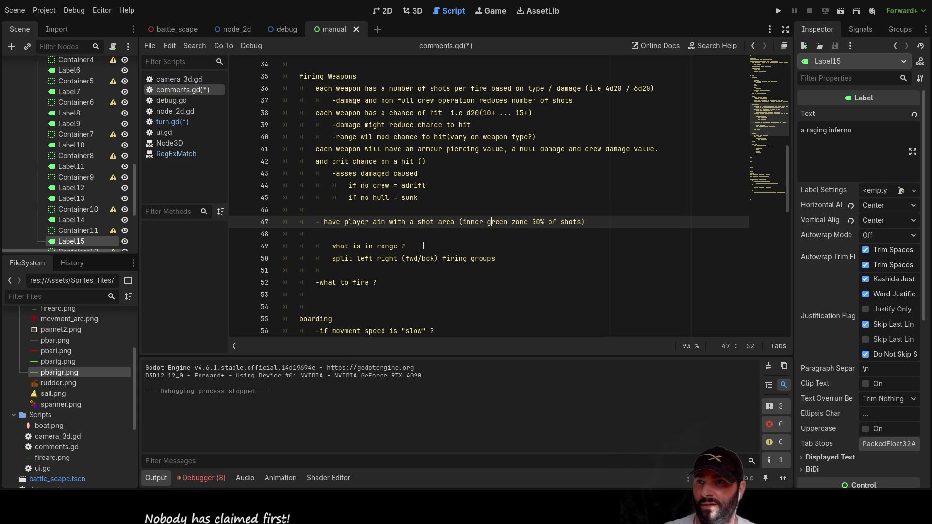
key(Down)
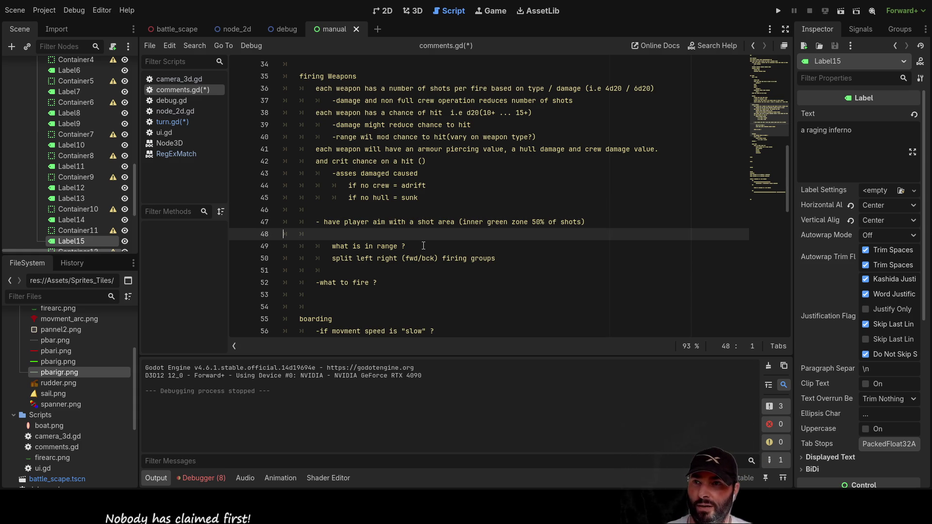
key(Up)
key(Up)
key(Down)
key(Up)
key(Up)
key(End)
key(Left)
key(Left)
key(Left)
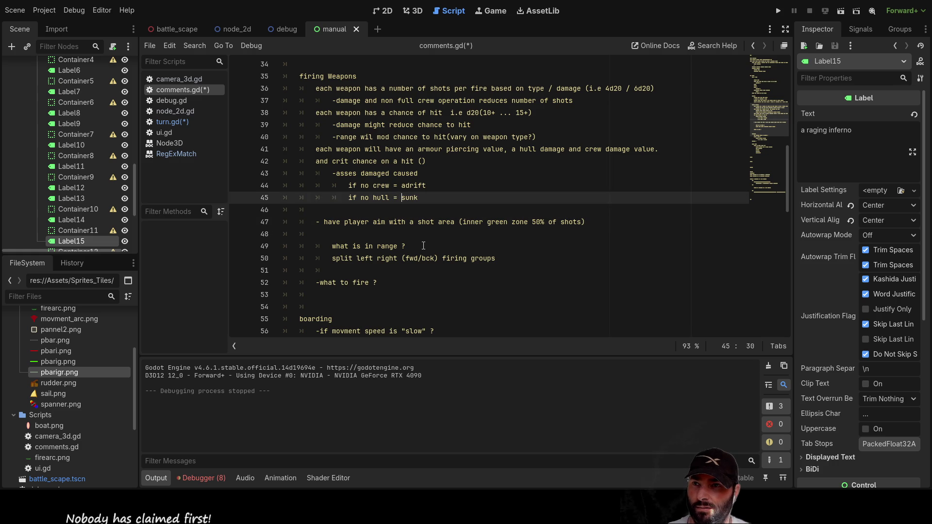
key(Down)
key(Down)
key(Down)
key(Up)
- Change 'inner' to 'outer' and add 'inner green 50% chance' to the bracketed note
key(Right)
key(Right)
key(Right)
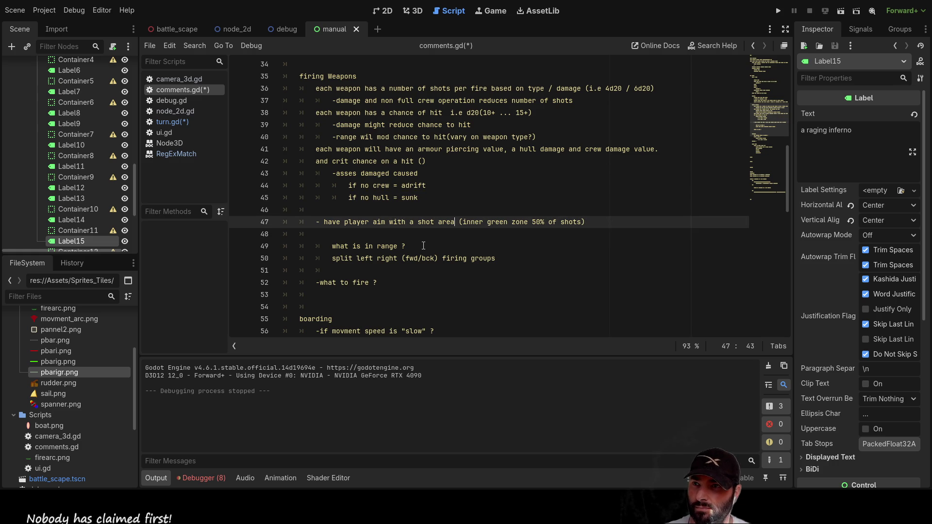
key(BackSpace)
key(BackSpace)
key(BackSpace)
text(outer)
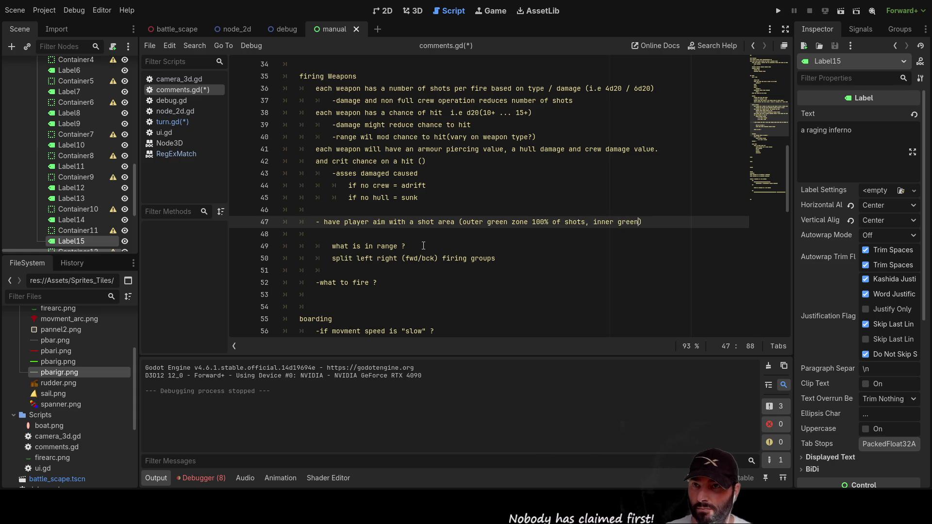
text(50%)
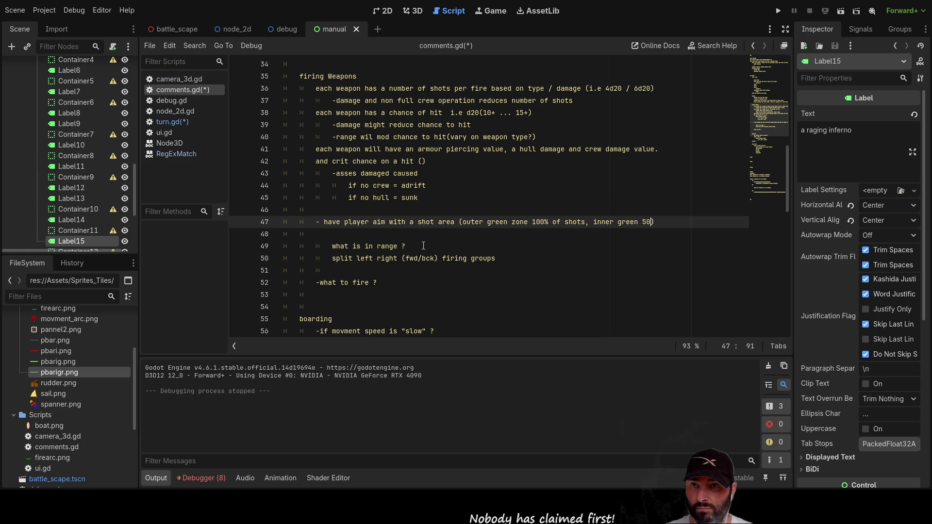
key(End)
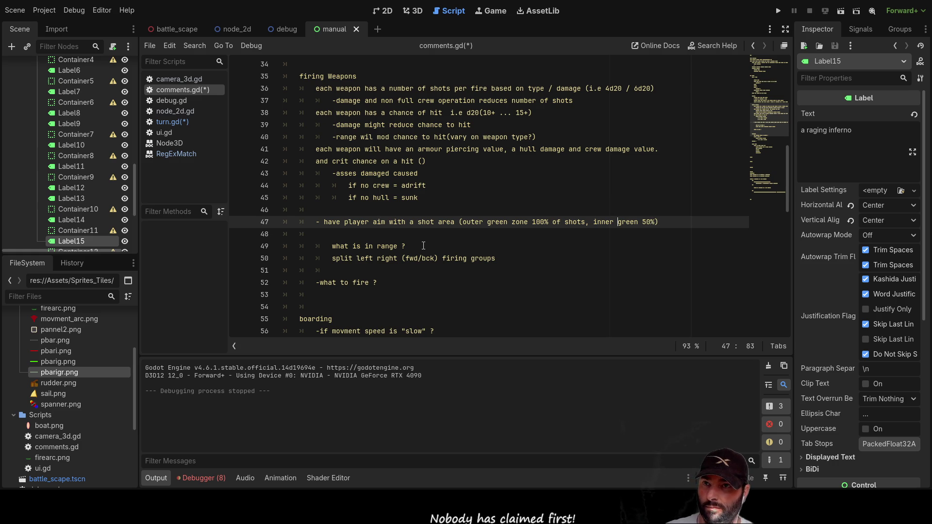
key(Left)
text(chanc)
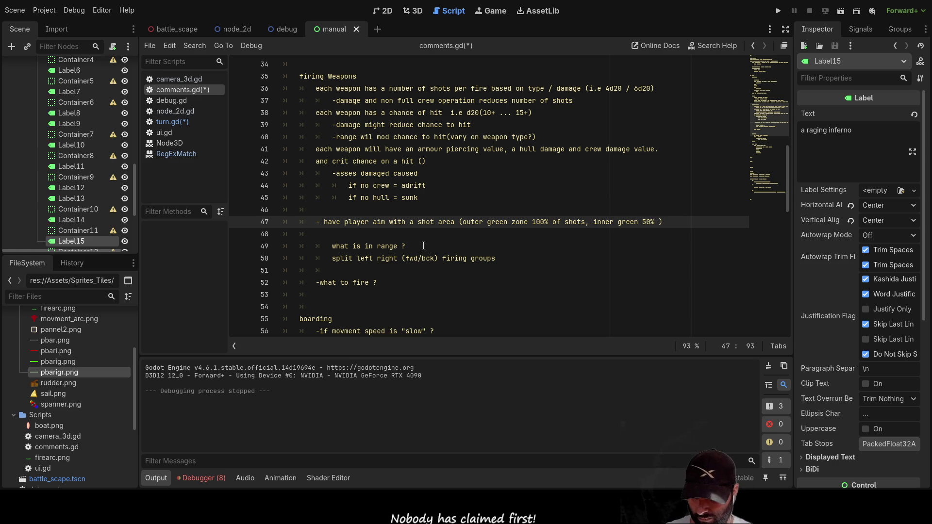
text(e)
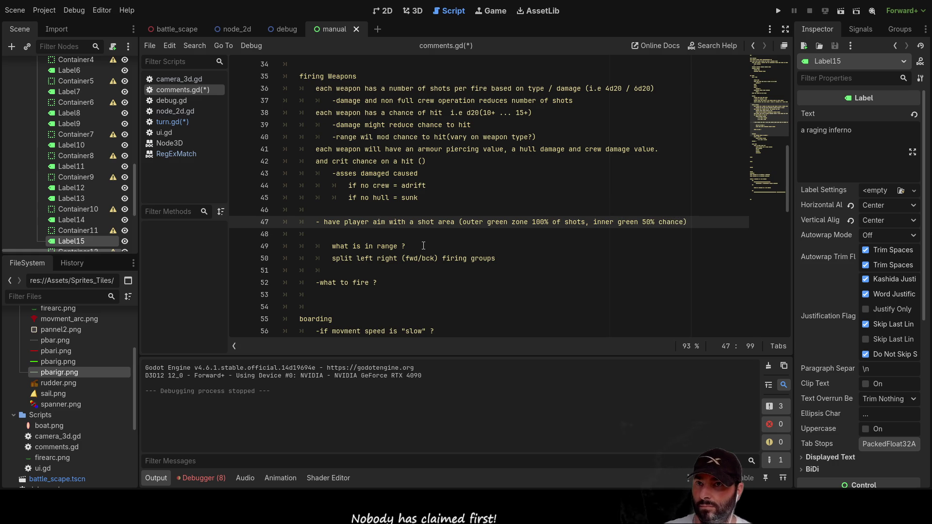
- Start an indented sub-note '-sot deviation' below the shot-area line
key(Down)
key(Tab)
key(Tab)
text(-)
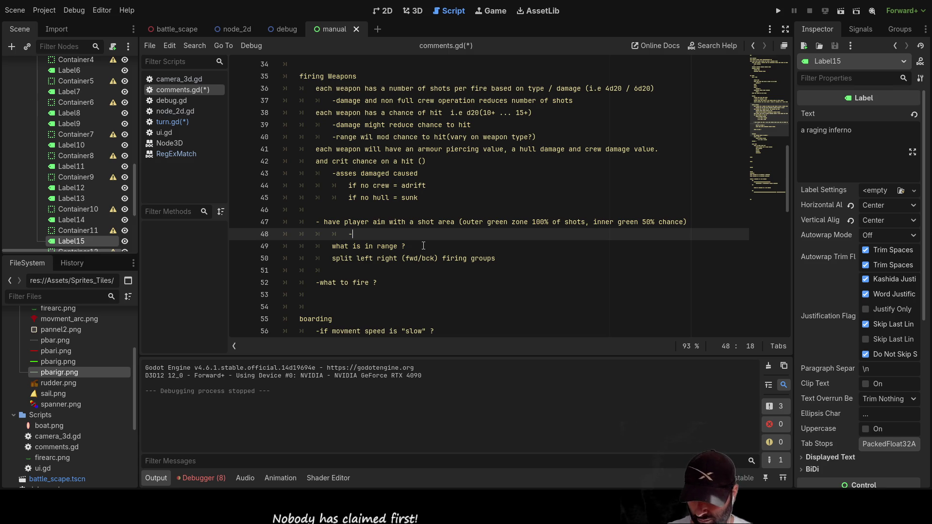
text(sot d)
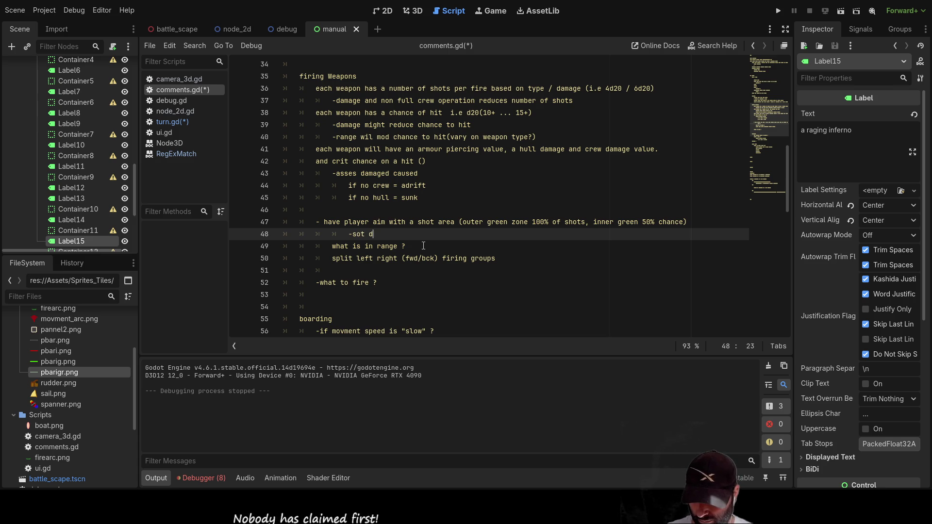
text(eviation)
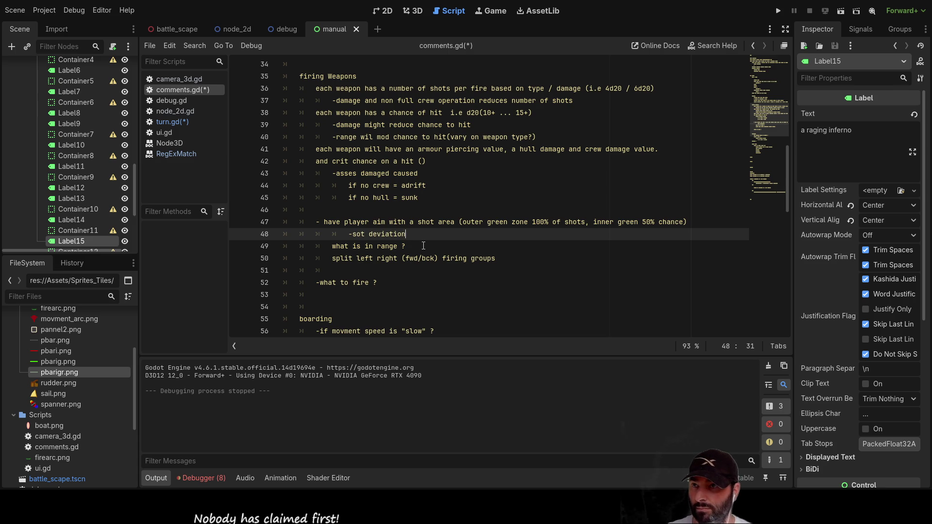
- Fix 'sot' to 'shot' and complete the note with '(random direction ... up to max deviation)'
key(Left)
key(Left)
key(Left)
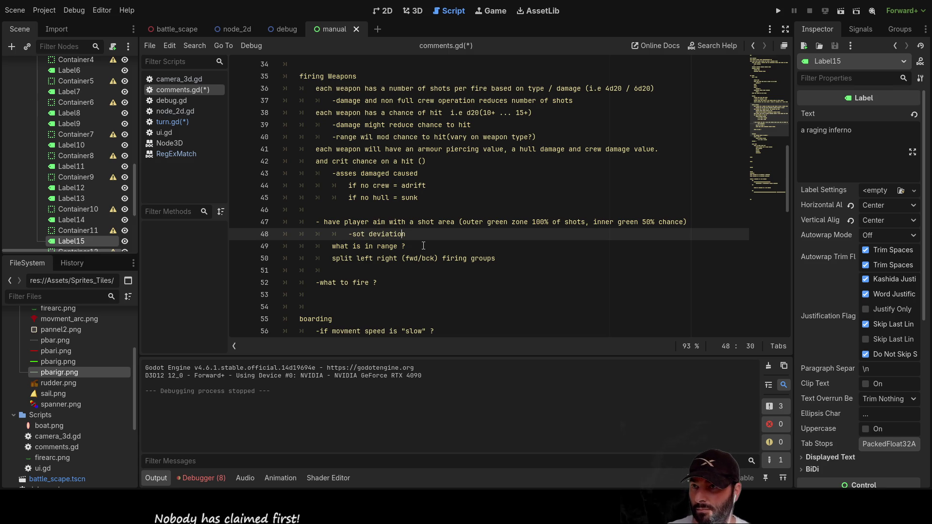
text(h)
key(End)
text((random direction)
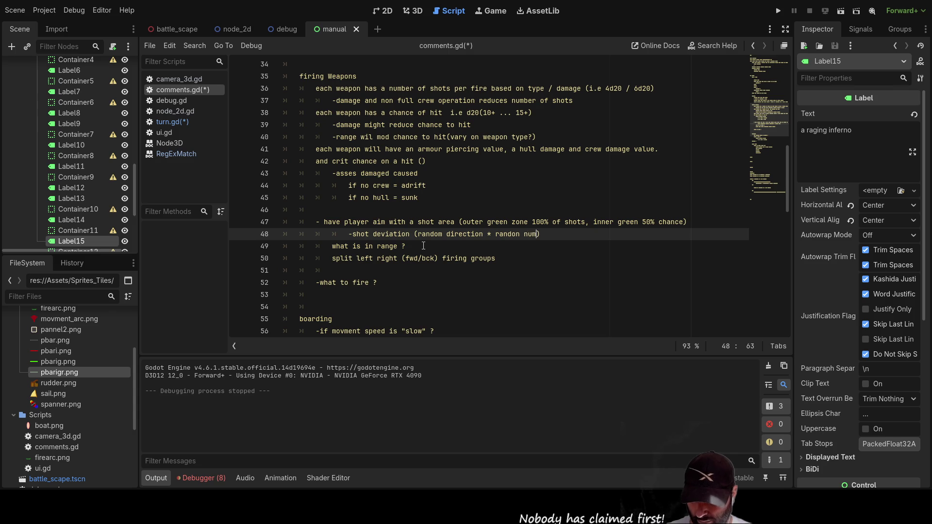
text(up to)
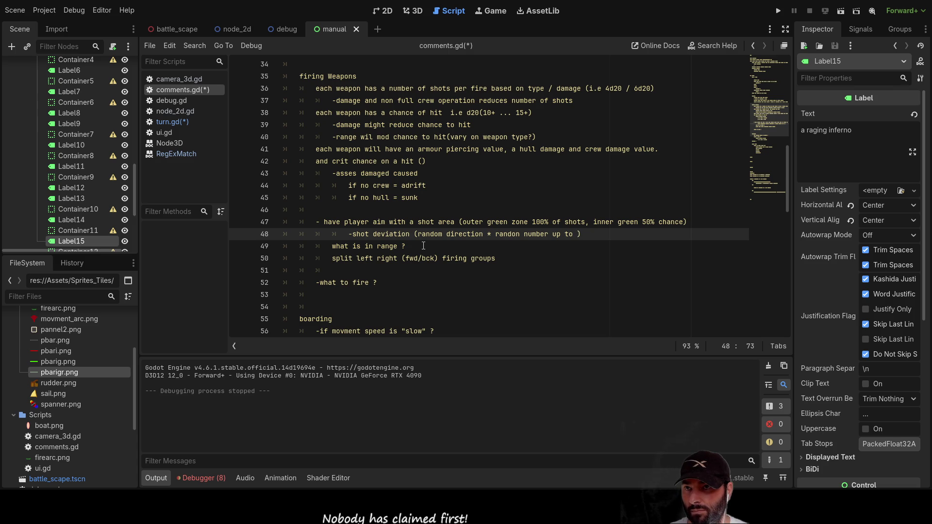
text(max)
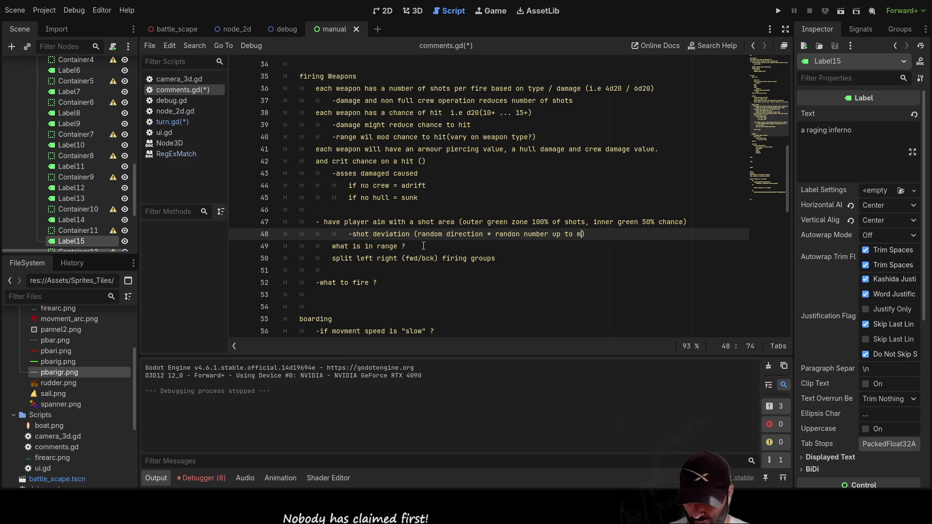
text( devia)
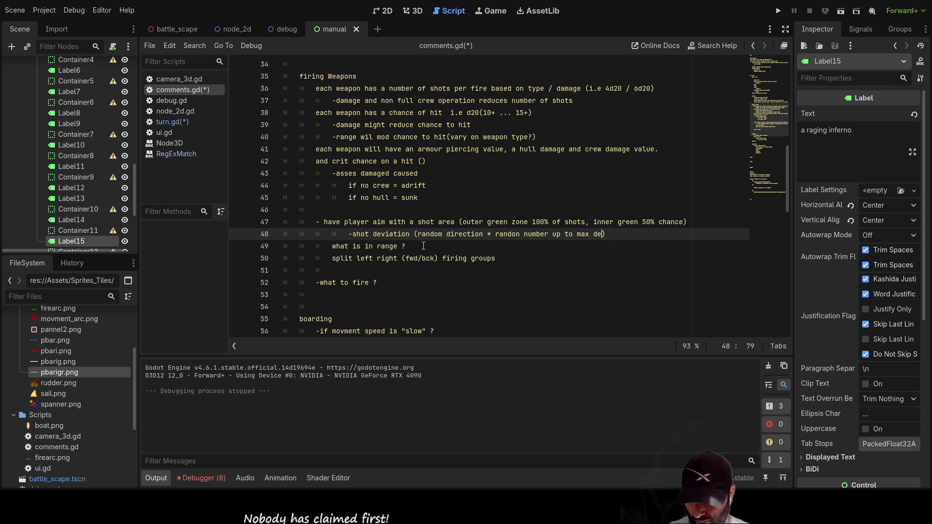
text(tion)
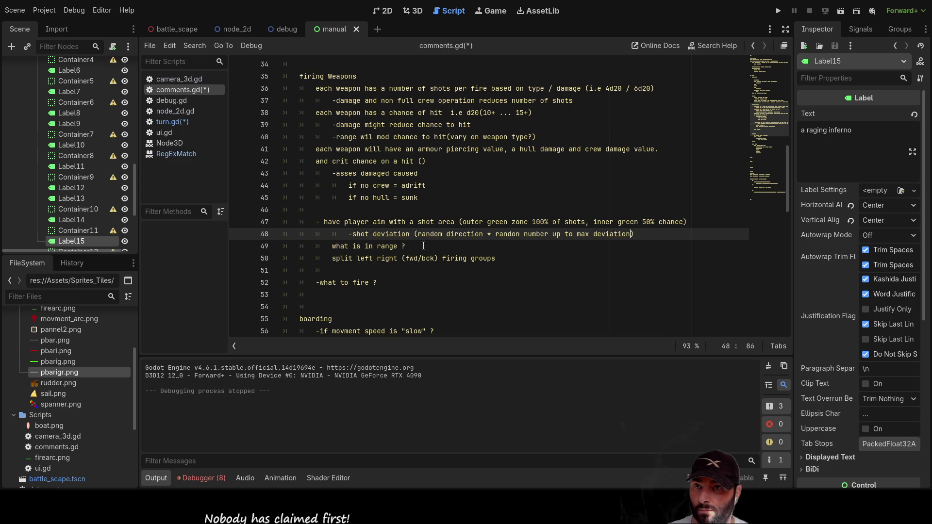
- Insert a blank line after the shot deviation note
click(423, 246)
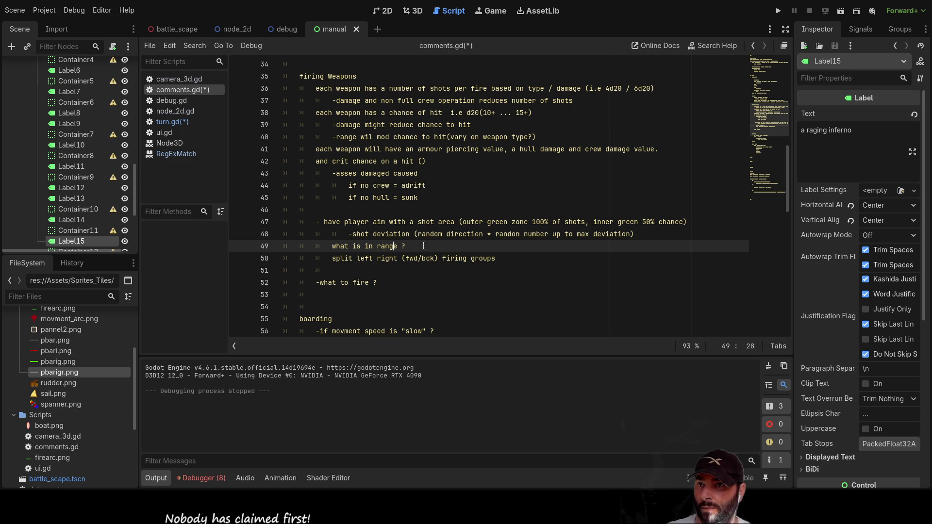
key(Up)
key(Down)
key(Up)
key(Down)
key(Return)
key(Up)
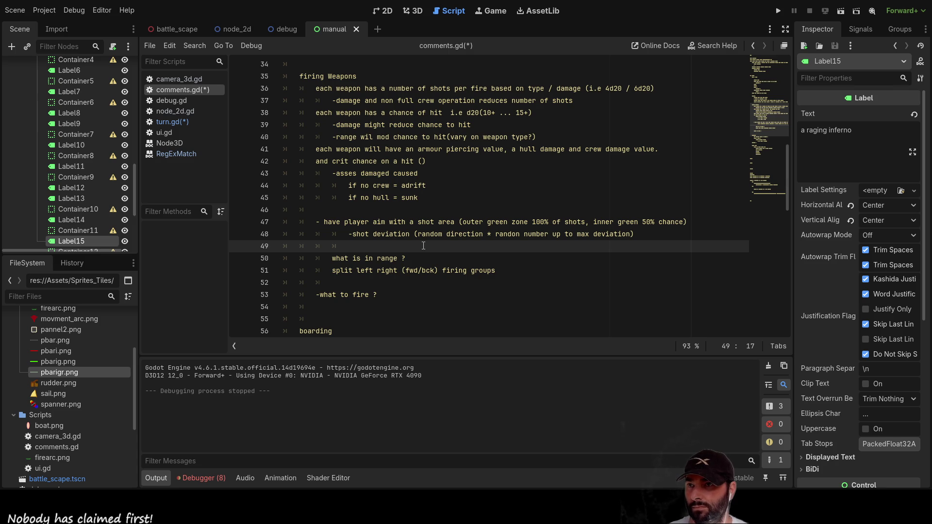
- Open a new line above the shot-area note and type 'weapon to fire (or group)'
key(Up)
key(Up)
key(Down)
key(Down)
key(Up)
key(Up)
key(Down)
key(Up)
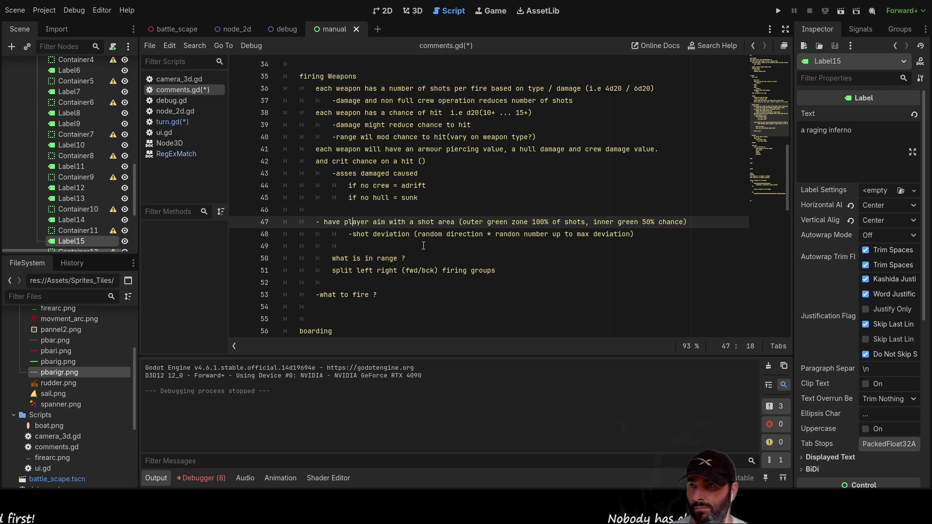
key(Up)
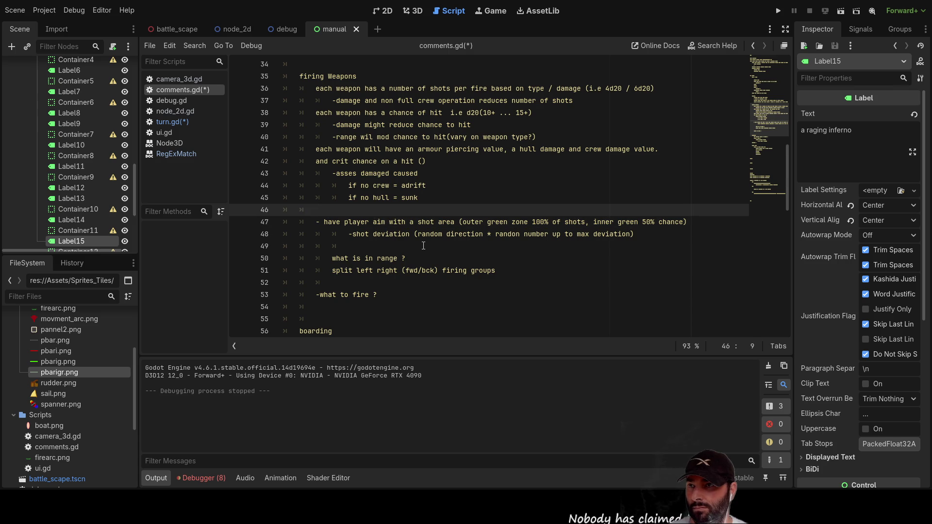
key(Return)
text(-pick)
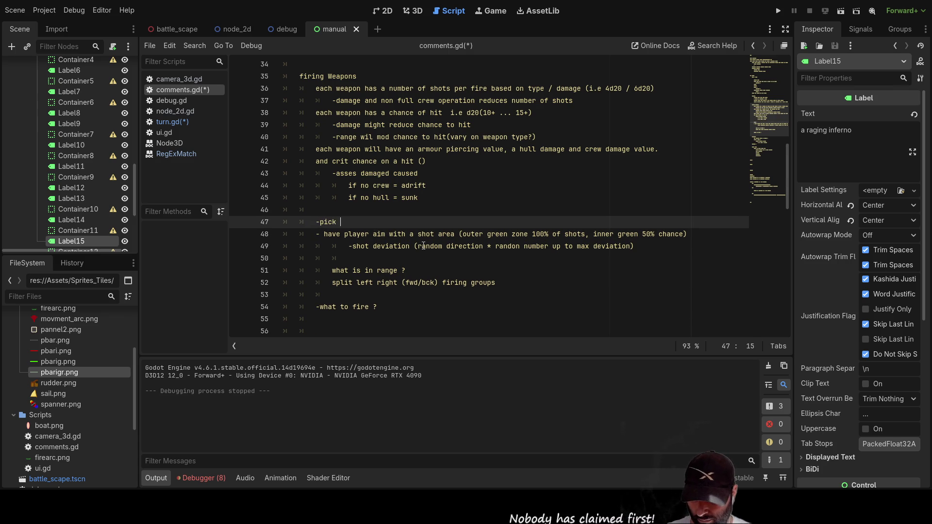
text(weapon)
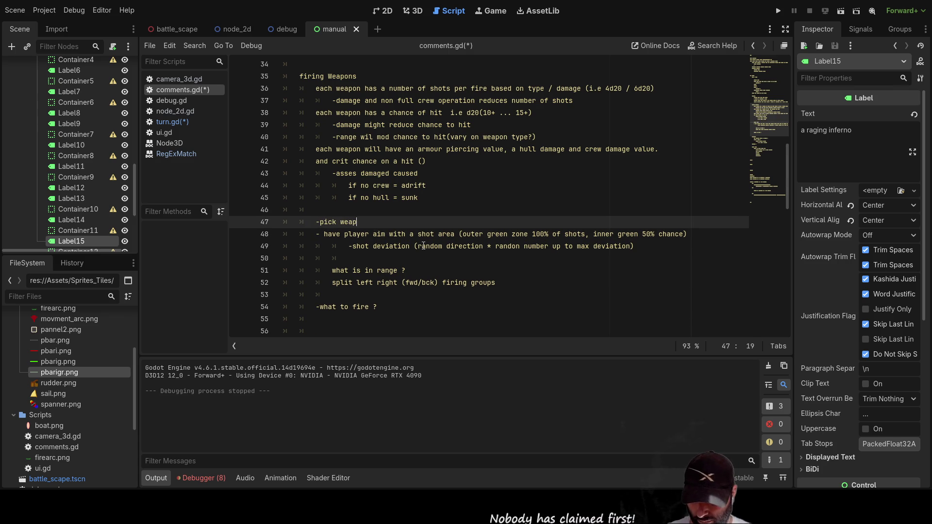
text( to fi)
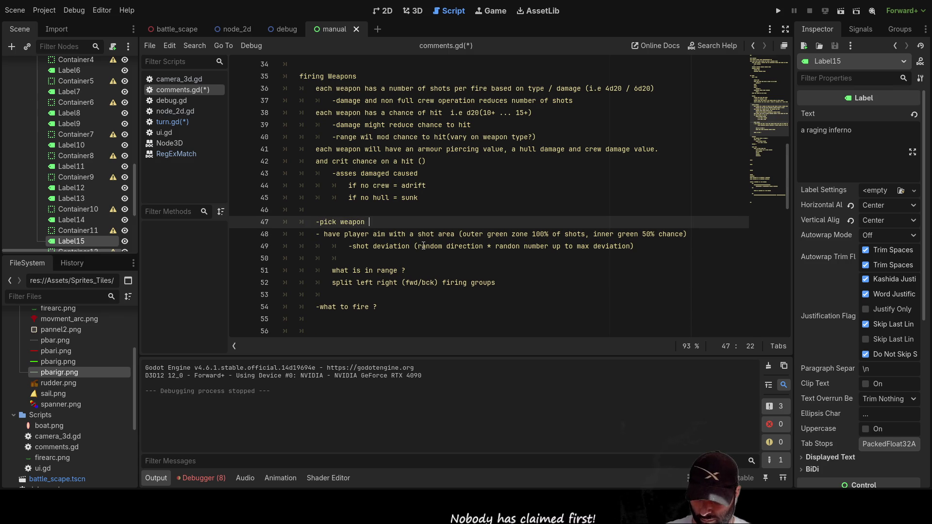
text(re ()
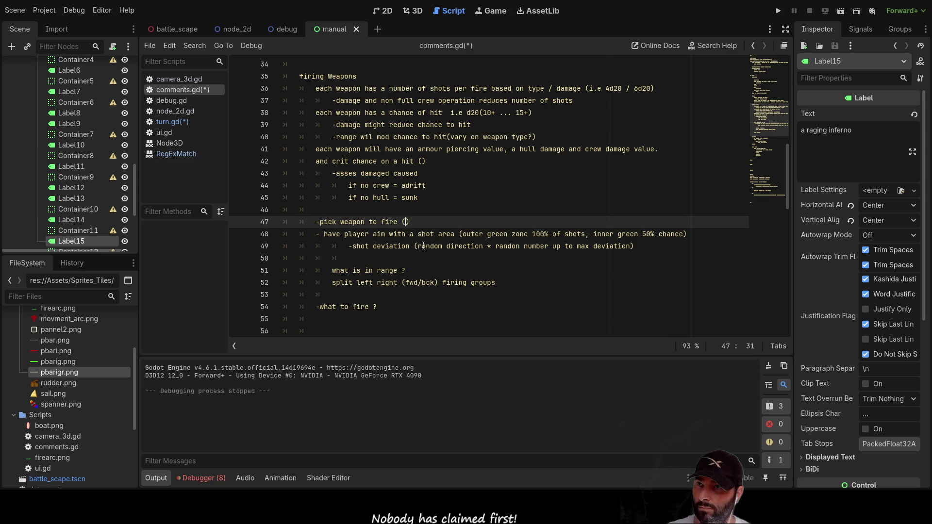
text(or gr)
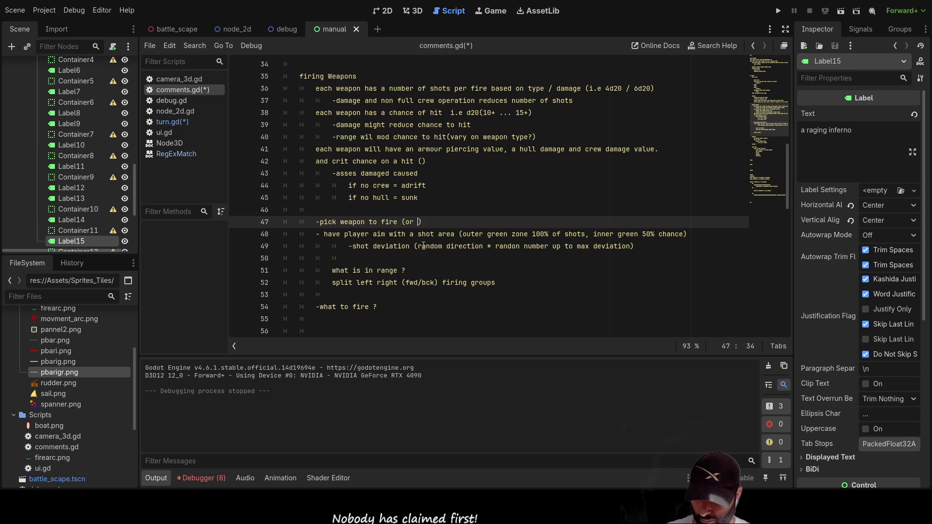
text(oup)
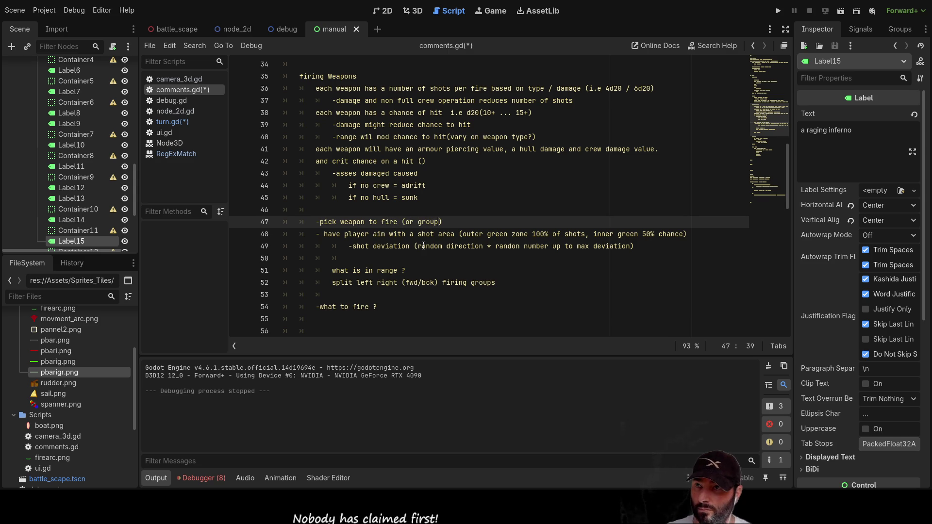
- Add '(s)' after 'weapon' and delete the '(or group)' remark
key(Left)
key(Left)
key(Left)
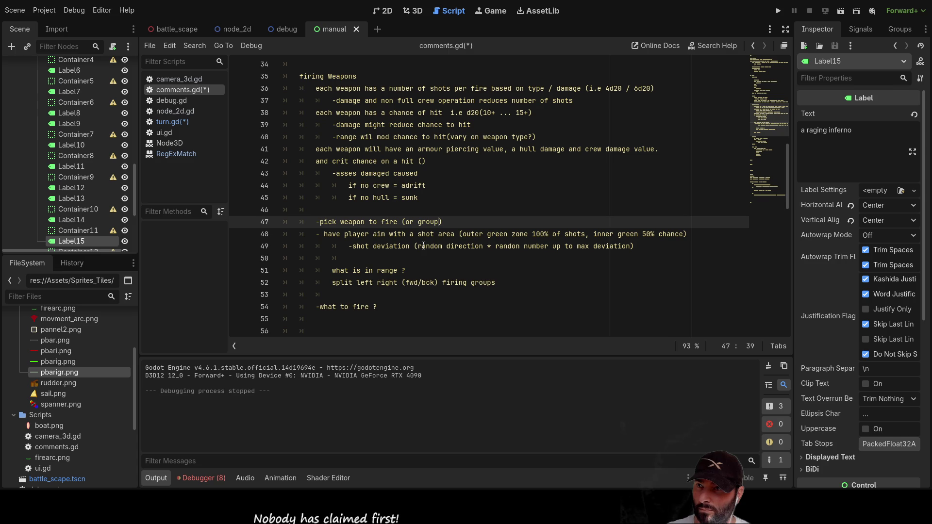
key(Left)
key(Left)
key(Left)
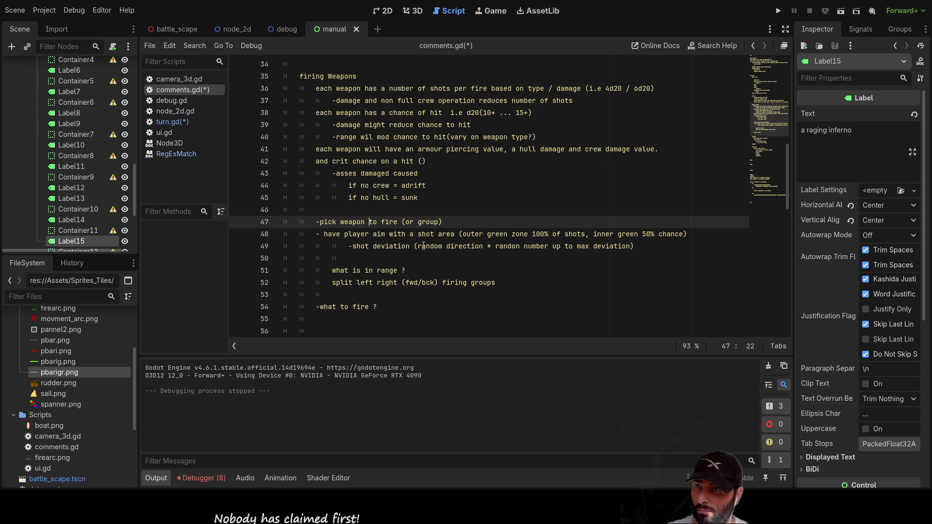
text((s))
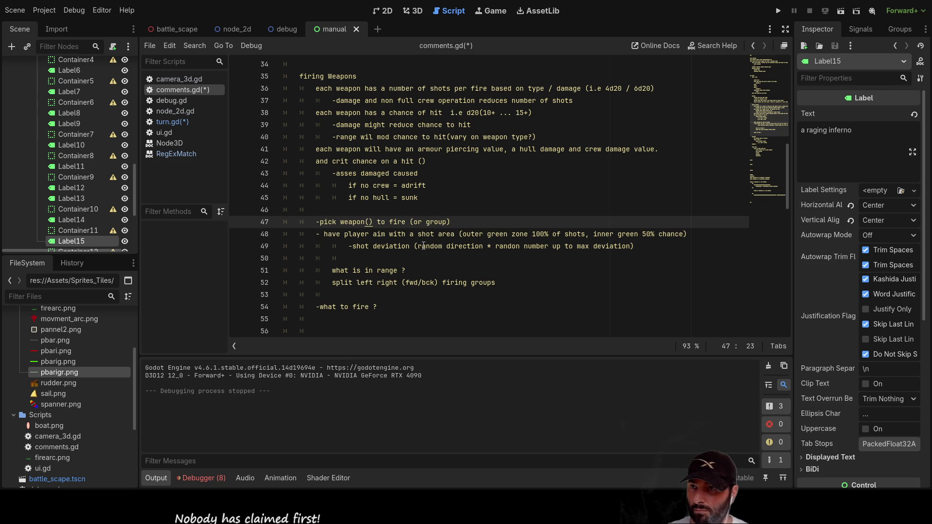
key(Right)
key(Right)
key(Right)
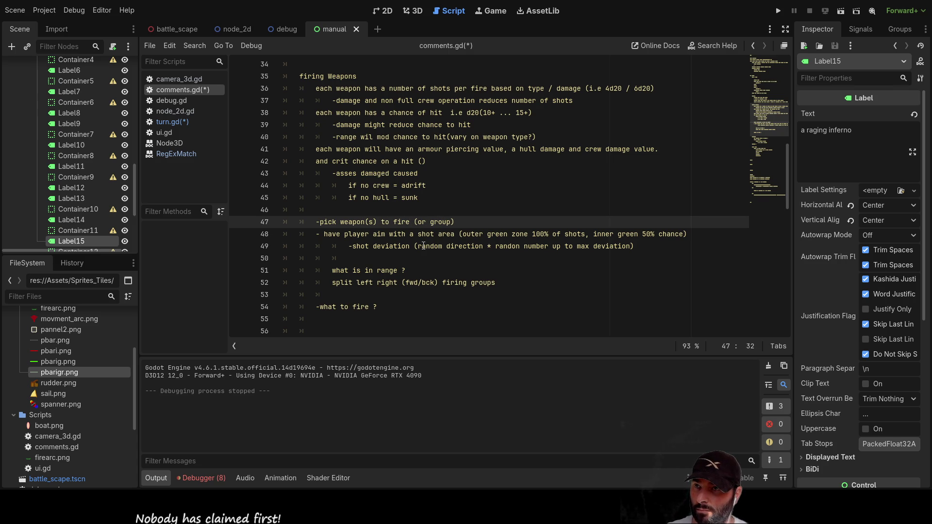
key(Left)
key(shift+Right)
key(shift+Right)
key(shift+Right)
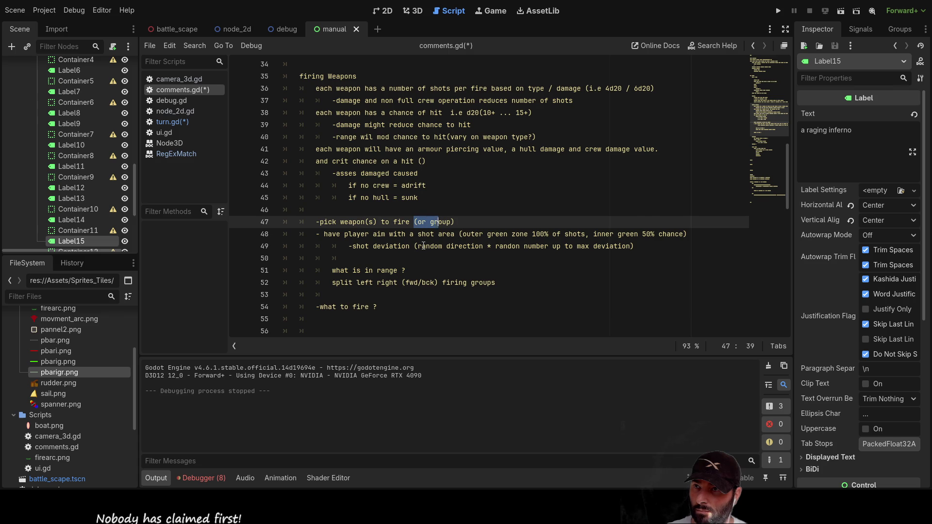
key(shift+Left)
key(BackSpace)
key(BackSpace)
key(Left)
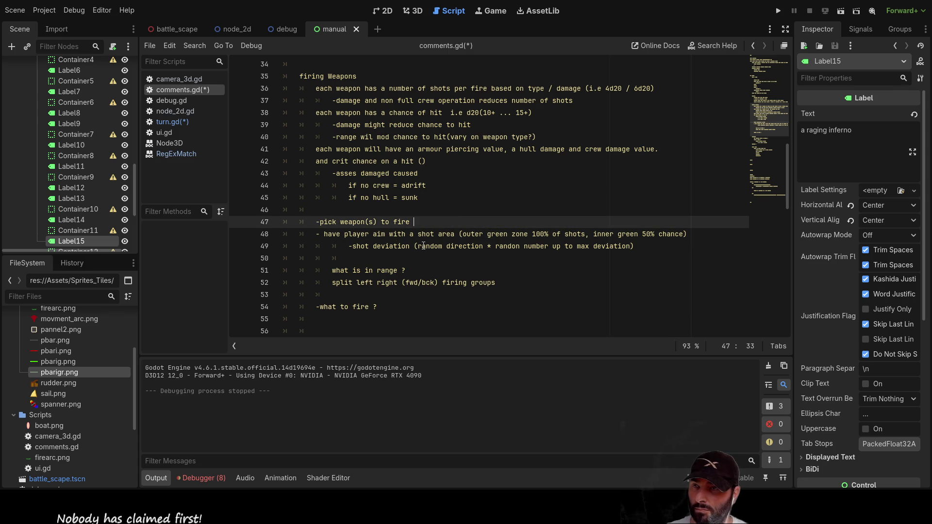
key(Right)
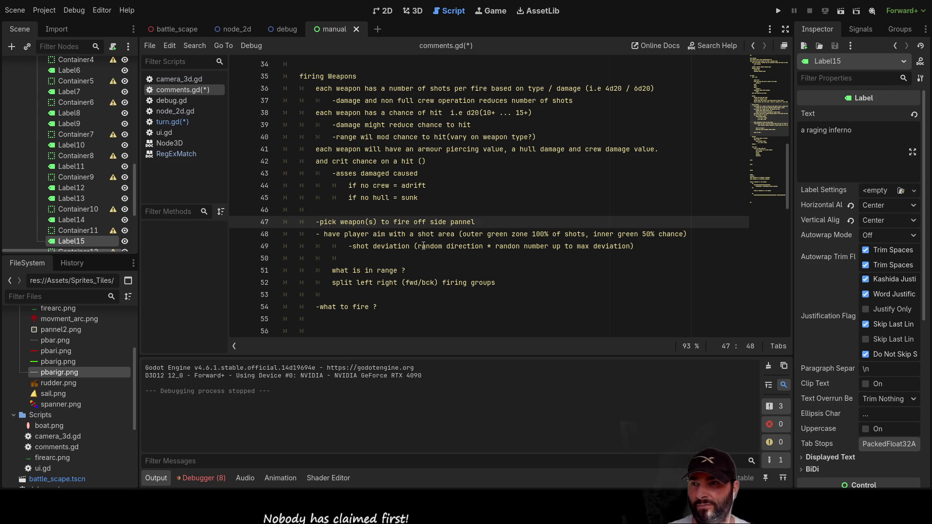
- Finish the line as 'off a side pannel', trimming the trailing space, and select the range notes
key(ctrl+Left)
key(ctrl+Left)
text(a)
key(End)
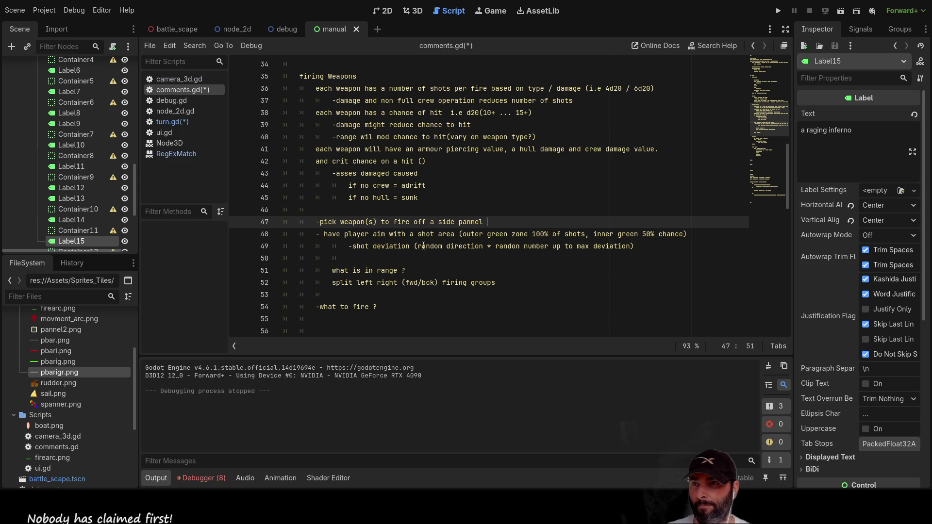
key(BackSpace)
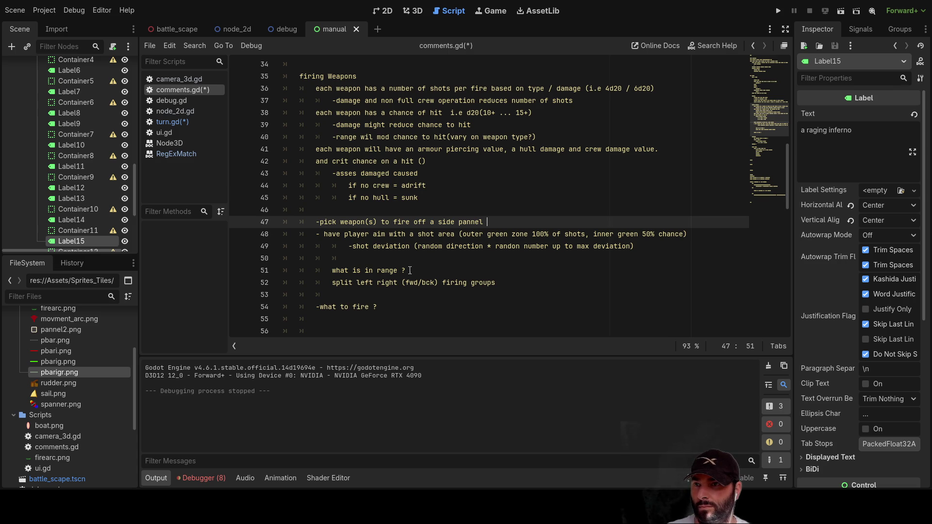
drag(501, 283, 316, 270)
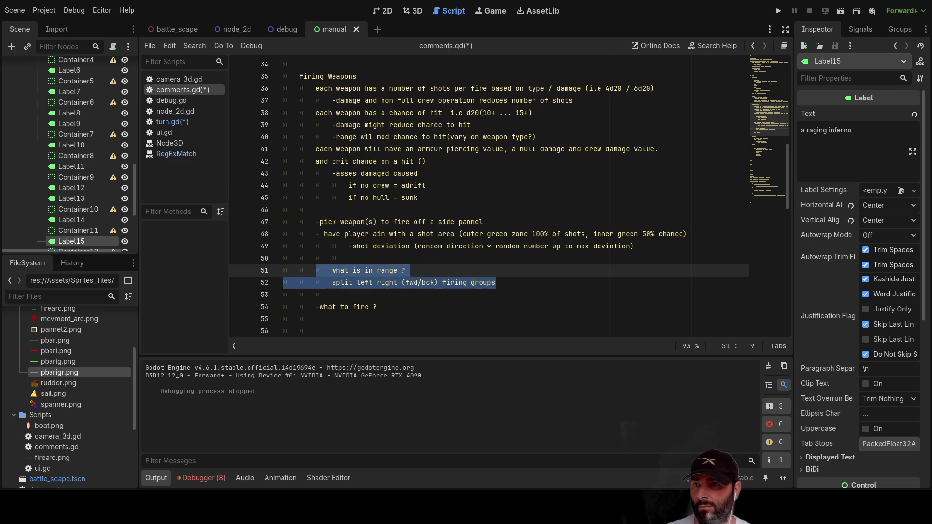
- Delete the range, firing-group and what-to-fire notes with their blank lines
key(BackSpace)
key(Down)
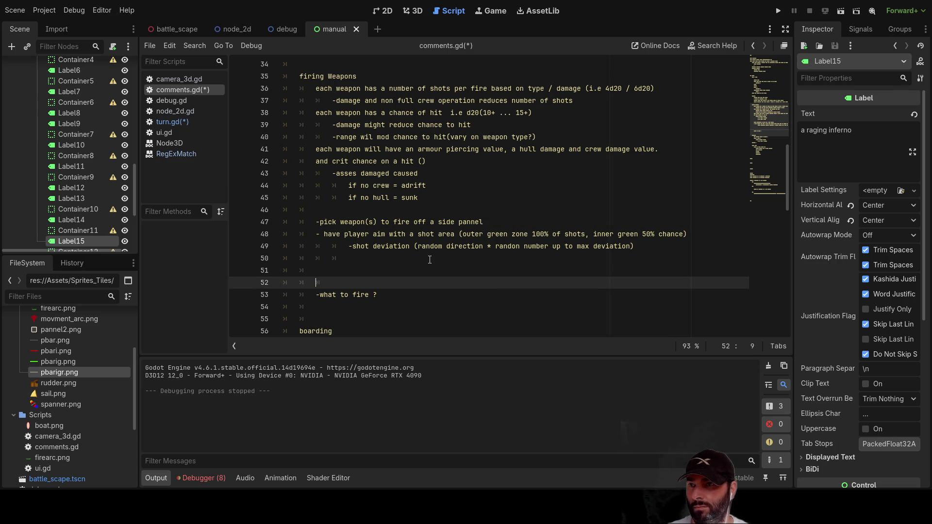
drag(380, 295, 301, 270)
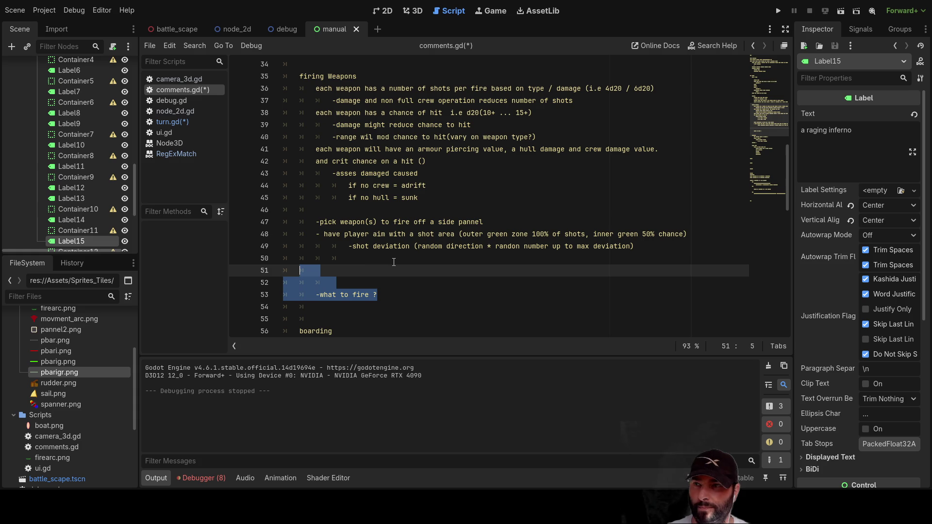
key(BackSpace)
key(Up)
key(Up)
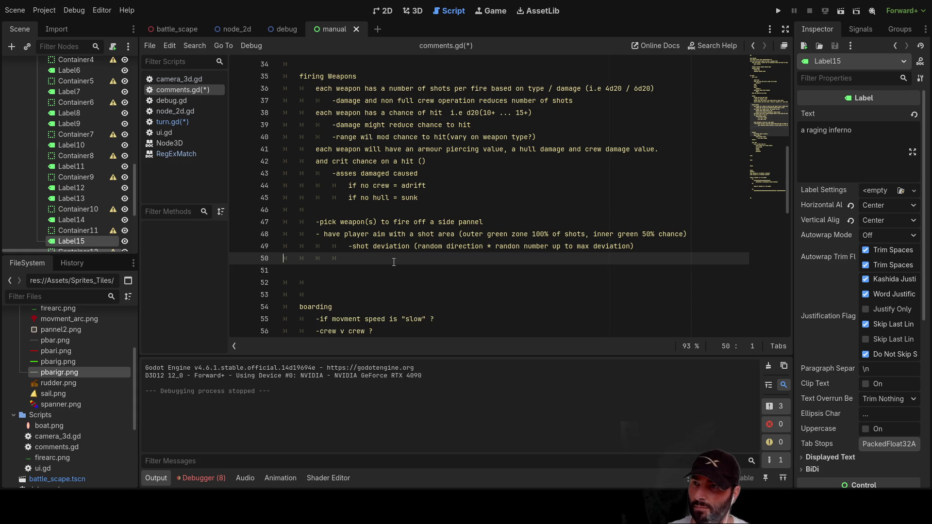
- Append ', plaer picks what to fire and where and when to end phase.' to the weapon-picking line
key(Up)
key(Up)
key(ctrl+Right)
key(ctrl+Right)
key(ctrl+Right)
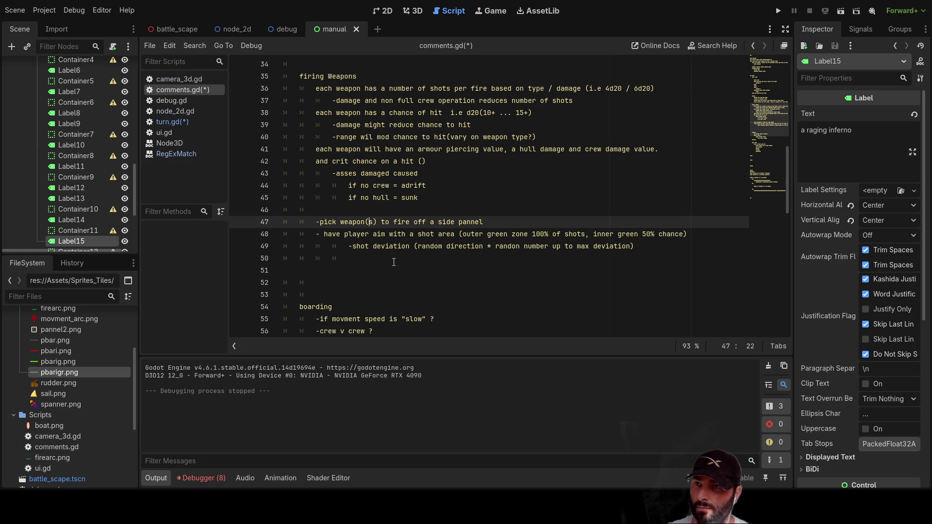
key(Right)
key(Right)
key(Right)
key(Right)
text(, )
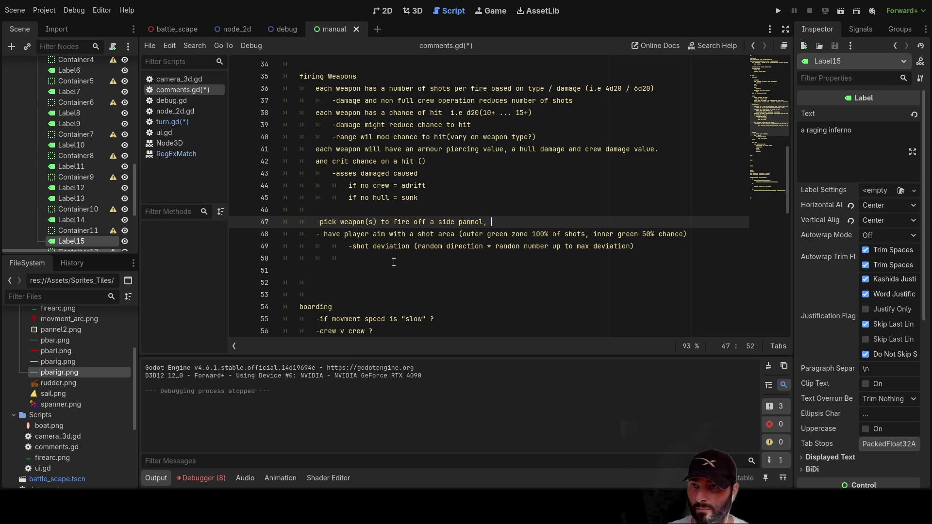
text(plaer)
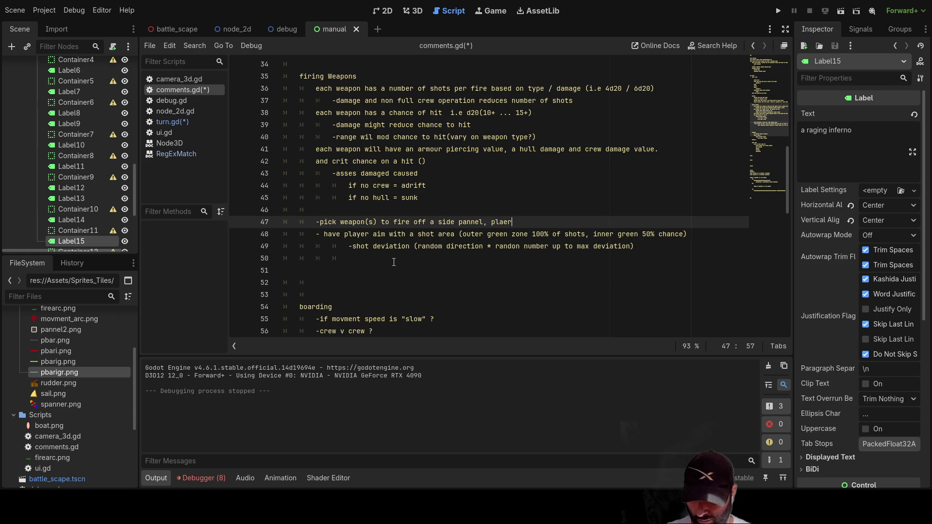
text( picks what )
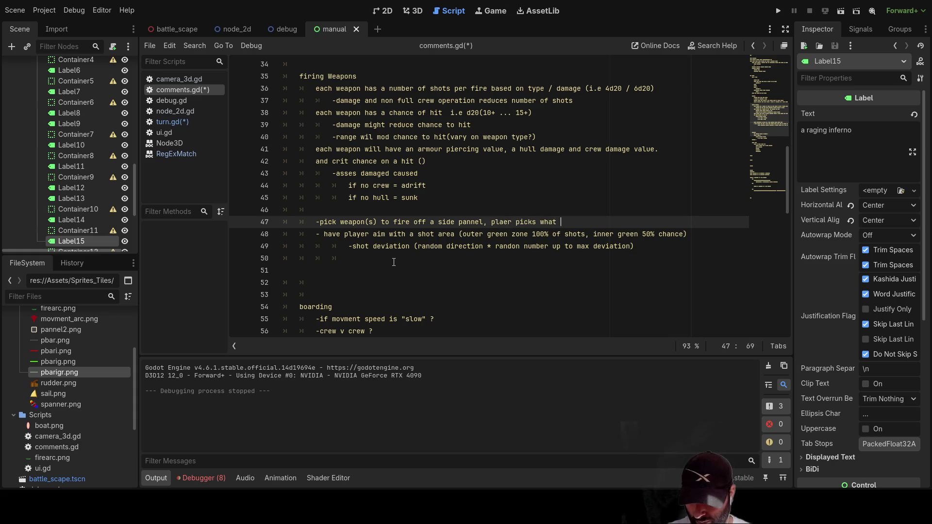
text(to fire a)
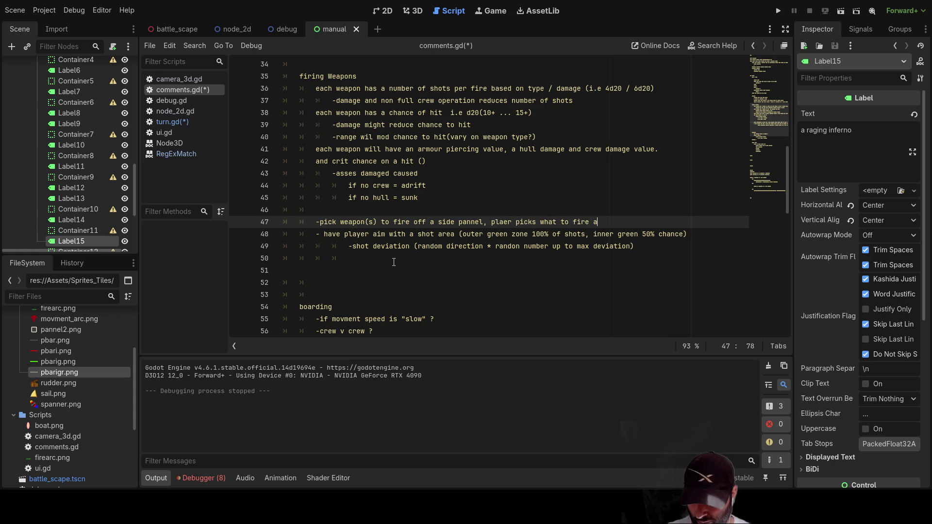
text(nd where )
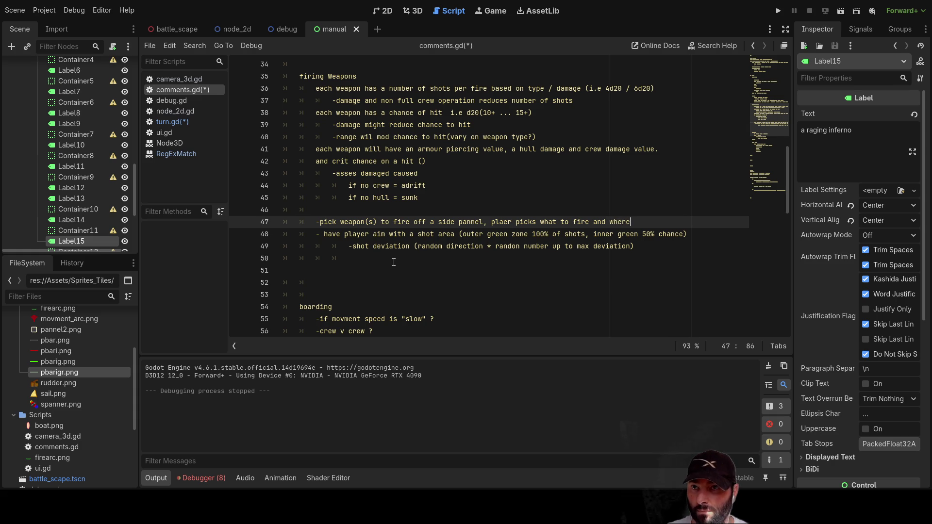
text(and when t)
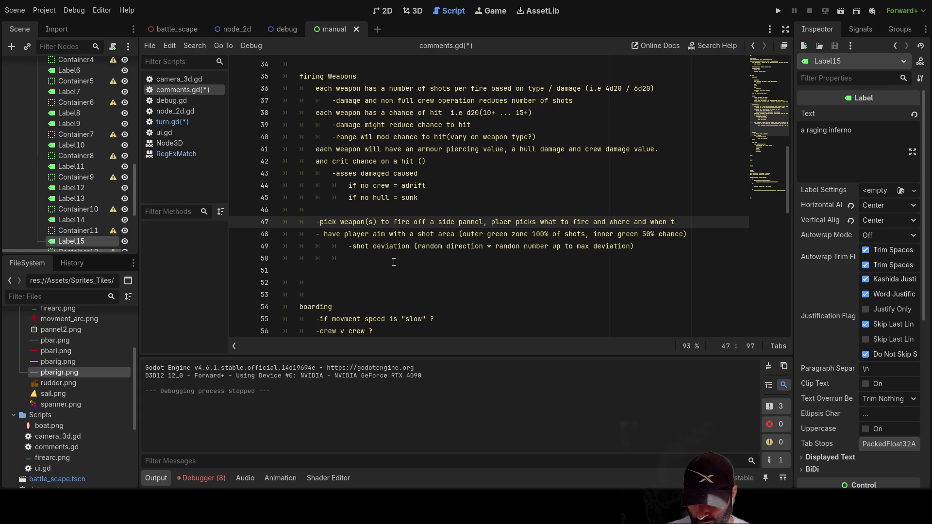
text(o end )
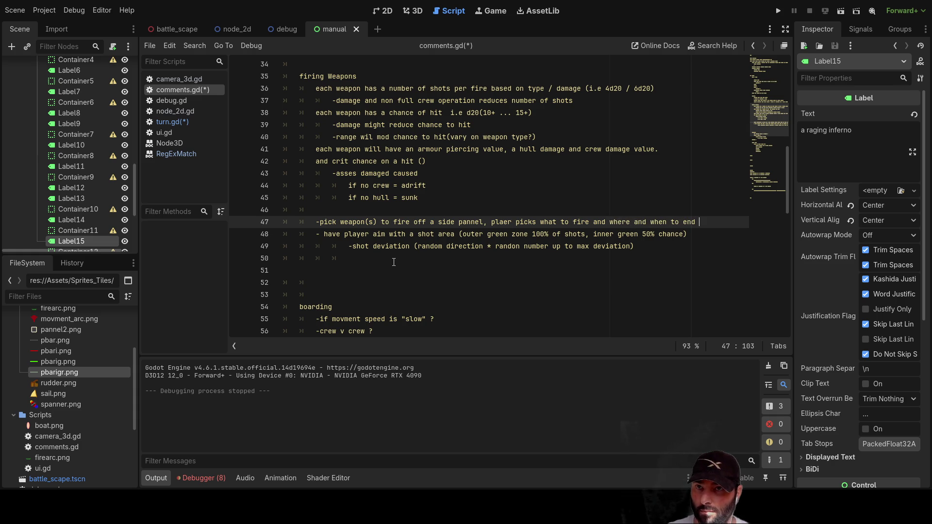
text(phase)
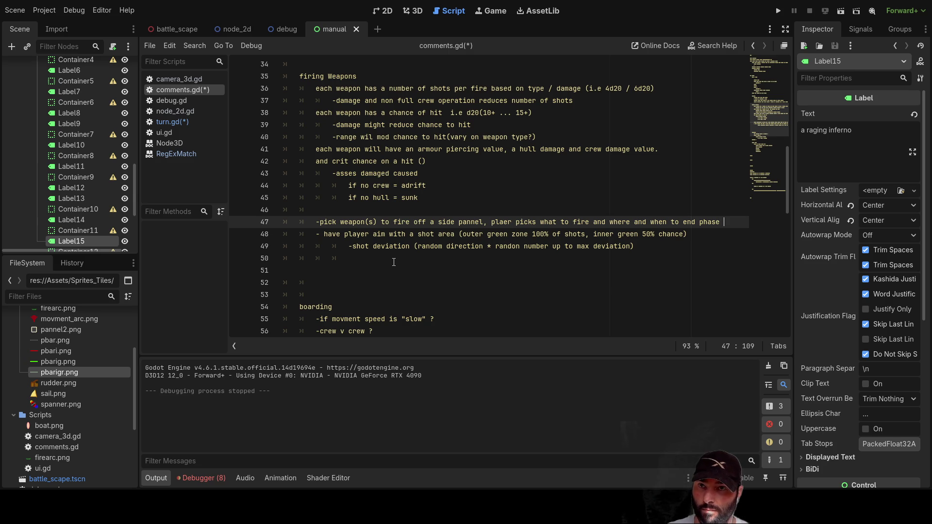
text(.)
key(Down)
key(Up)
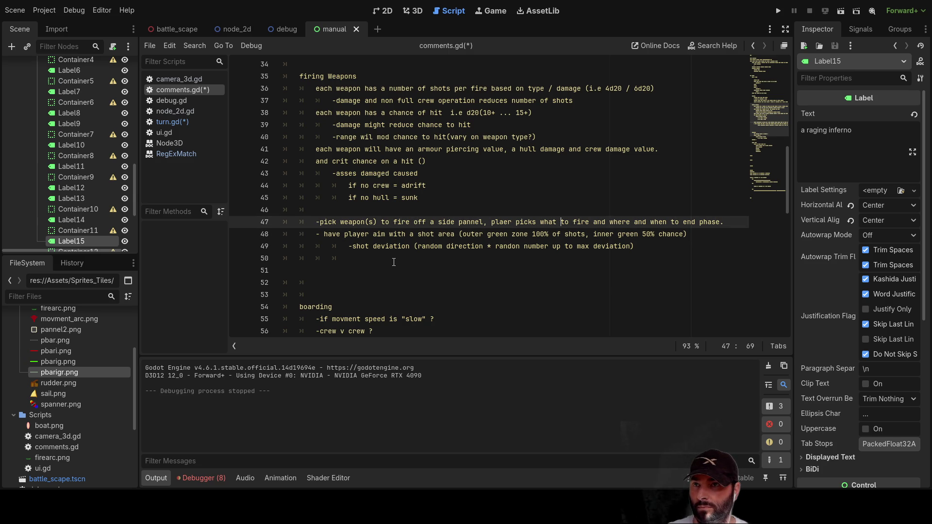
key(Down)
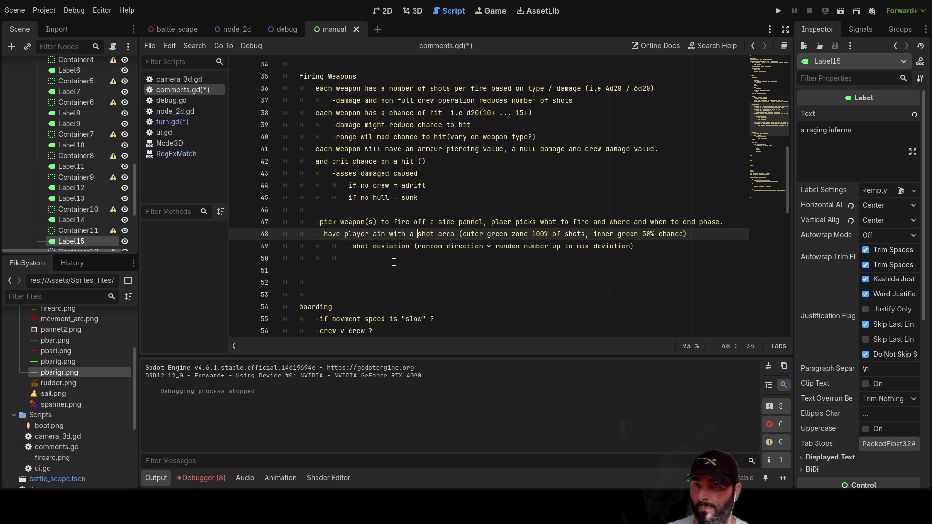
key(Up)
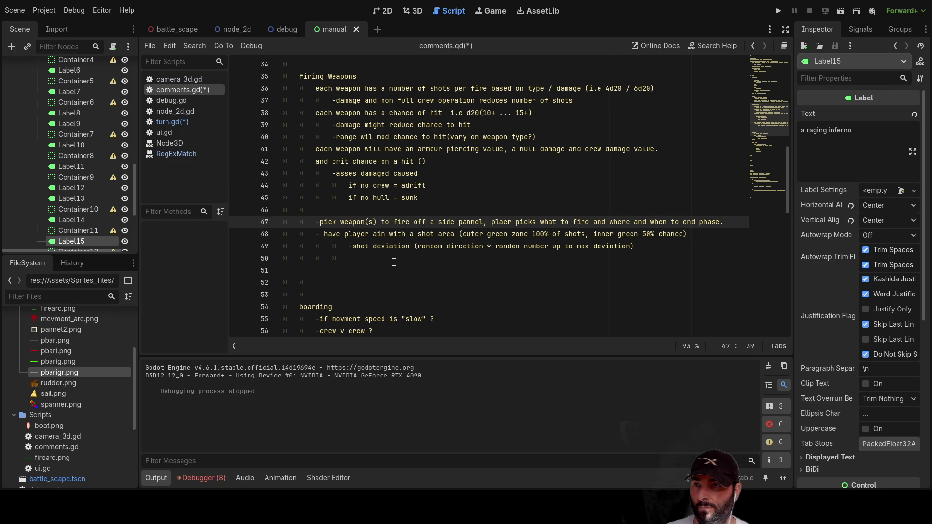
key(Down)
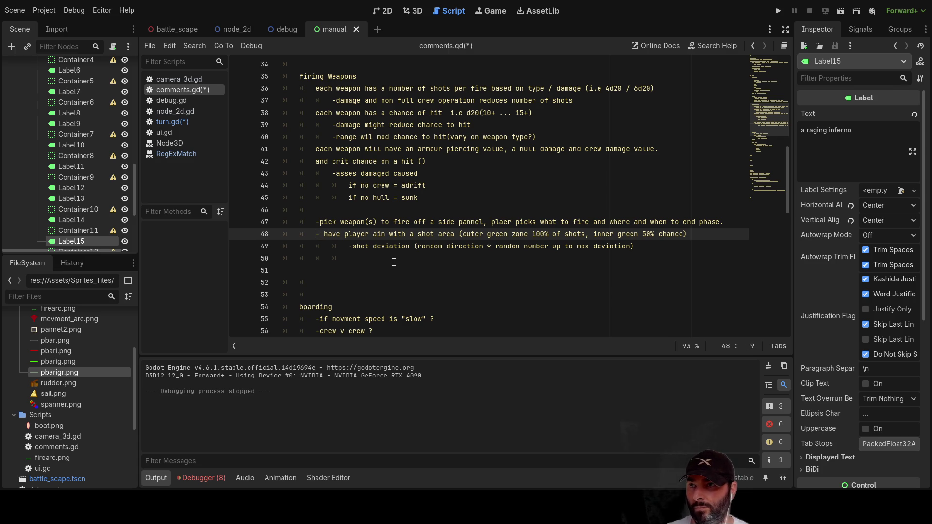
- Add the line '-each weapon fires it`s alotted times( once ?) then ghost in selection area'
key(Return)
text(-ea)
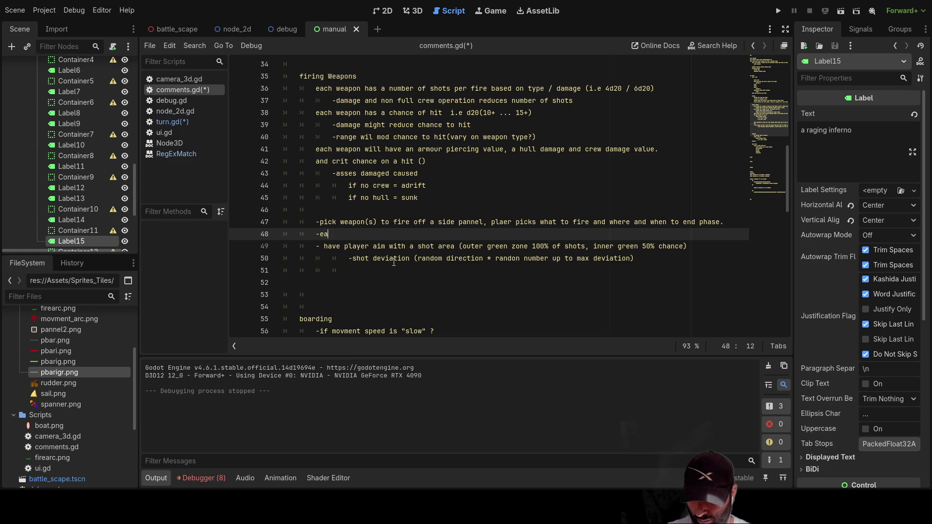
text(ch weapon fi)
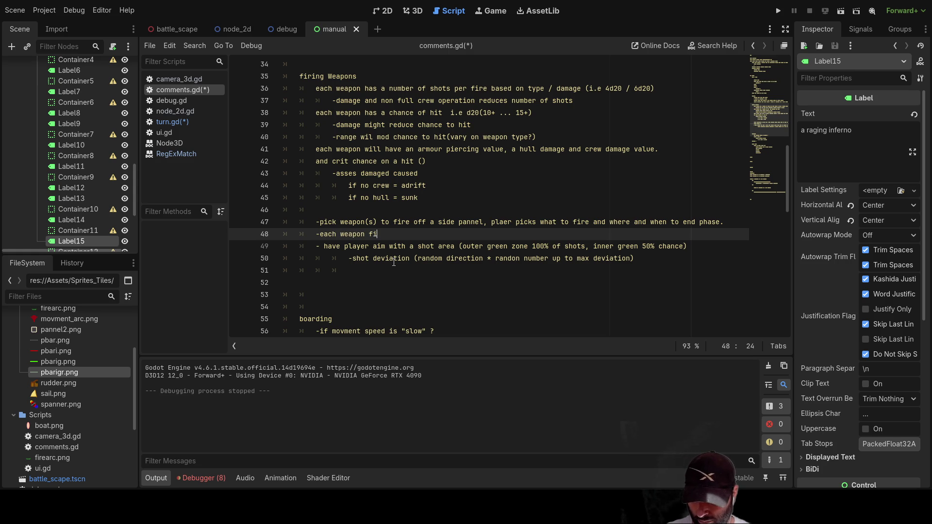
text(res once )
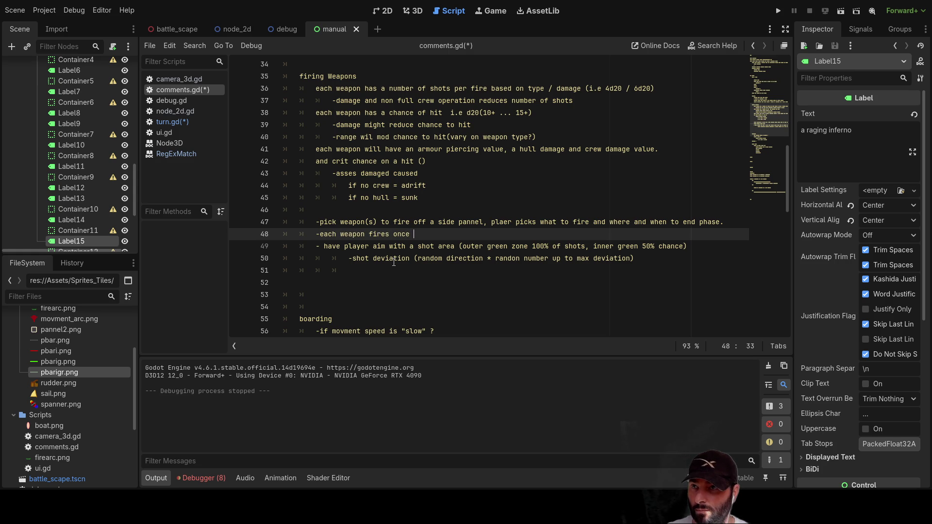
text(then )
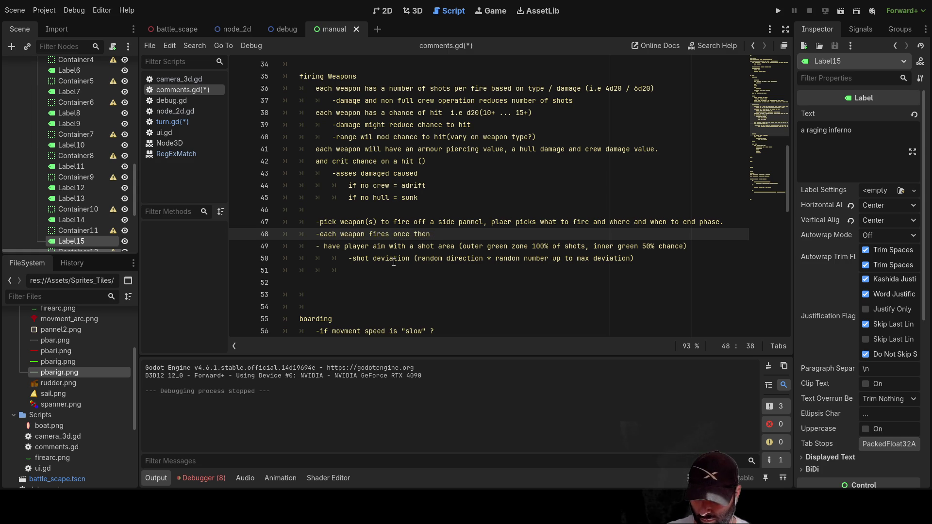
text(ghos)
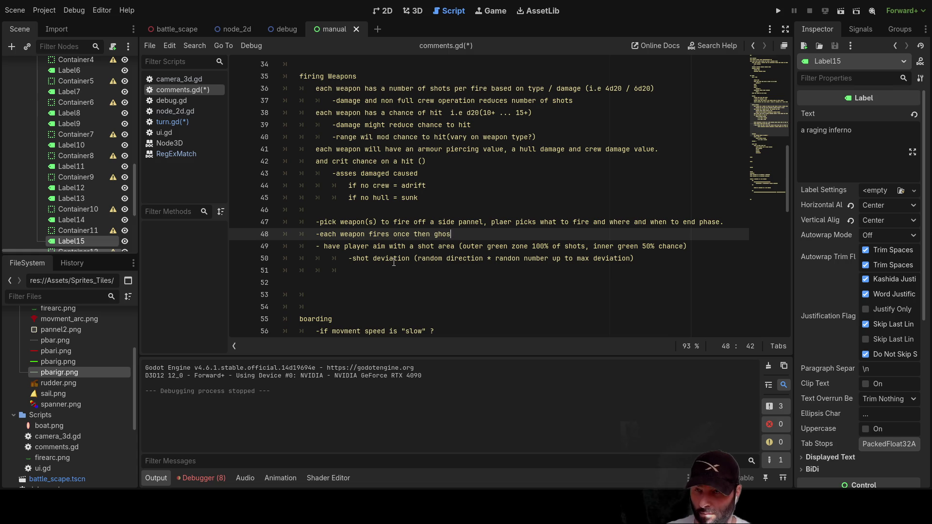
text(t in s)
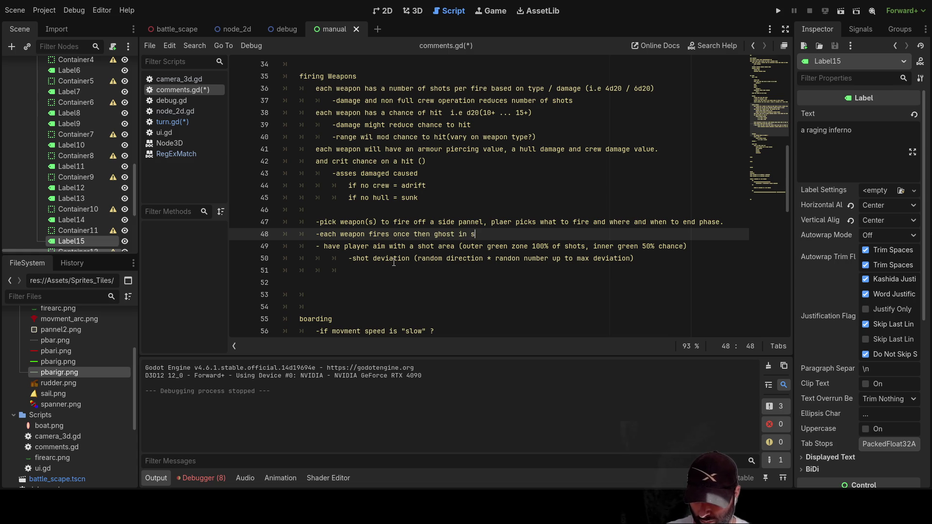
text(election)
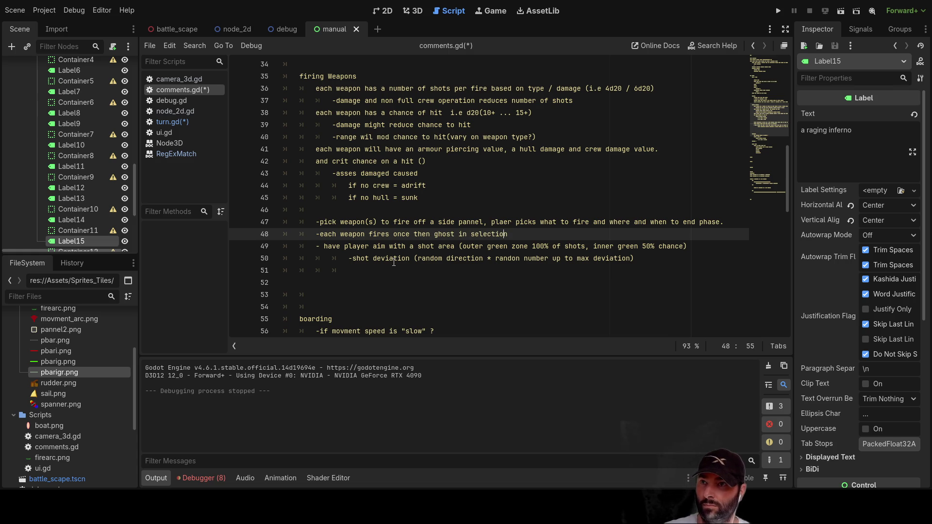
key(shift+Right)
key(shift+Right)
key(shift+Right)
text(it`s alot)
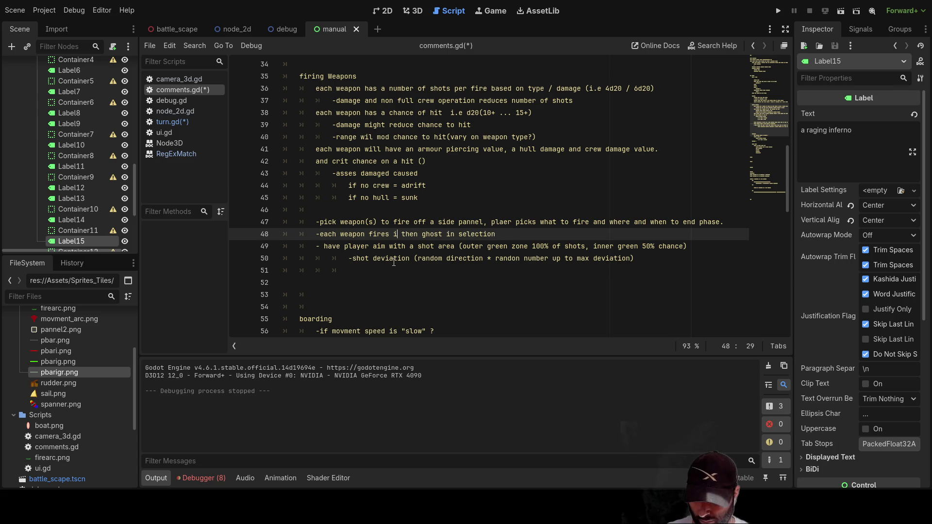
text(ted times)
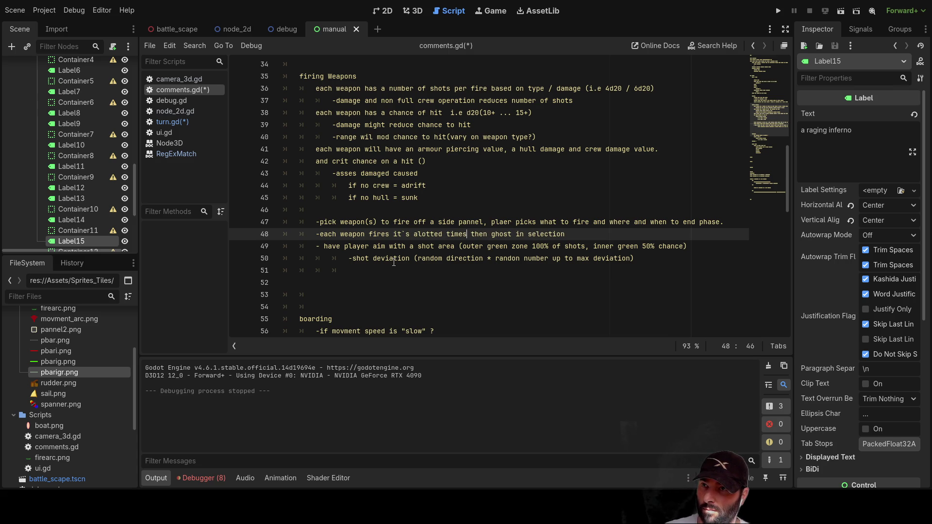
text((o)
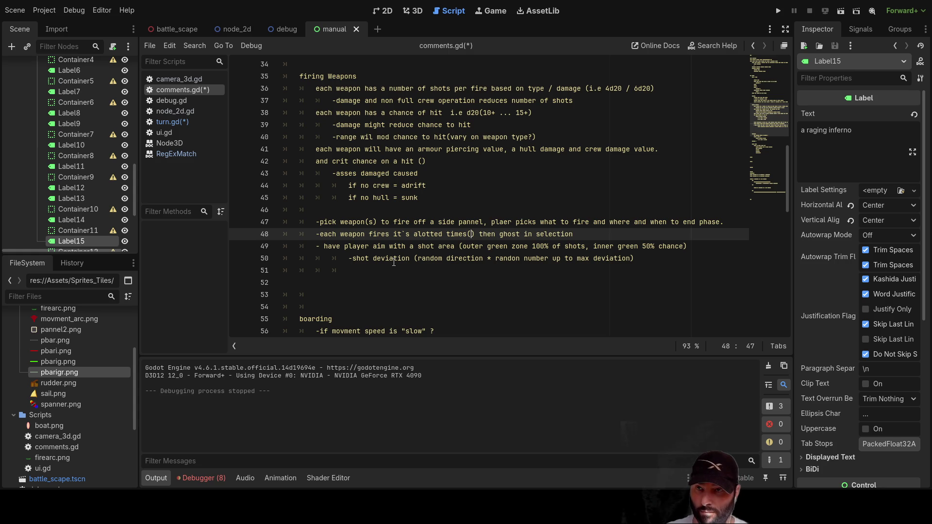
text(nce ?)
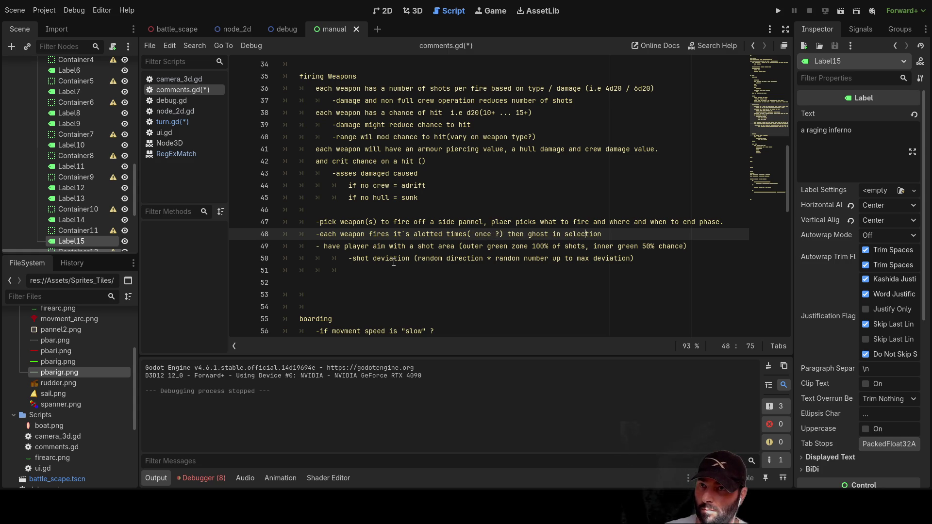
text(  area)
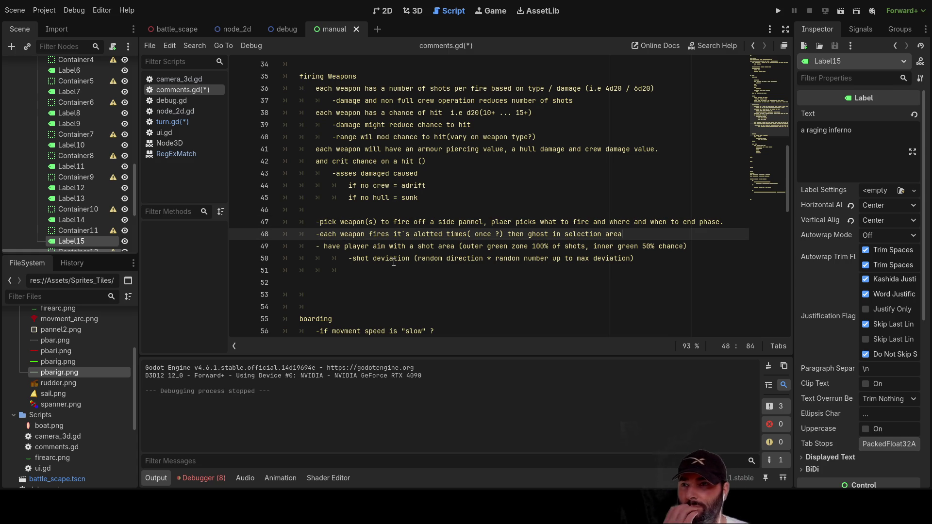
key(Down)
key(Down)
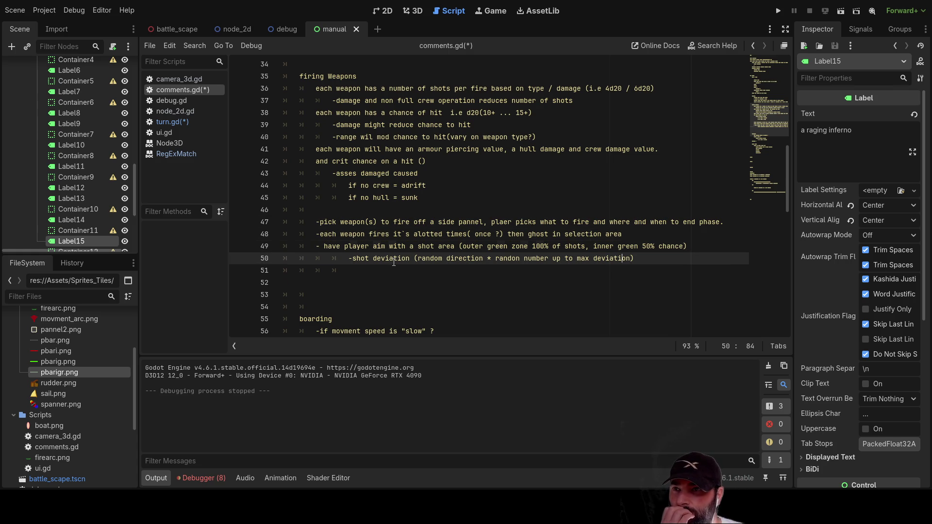
key(Up)
key(Down)
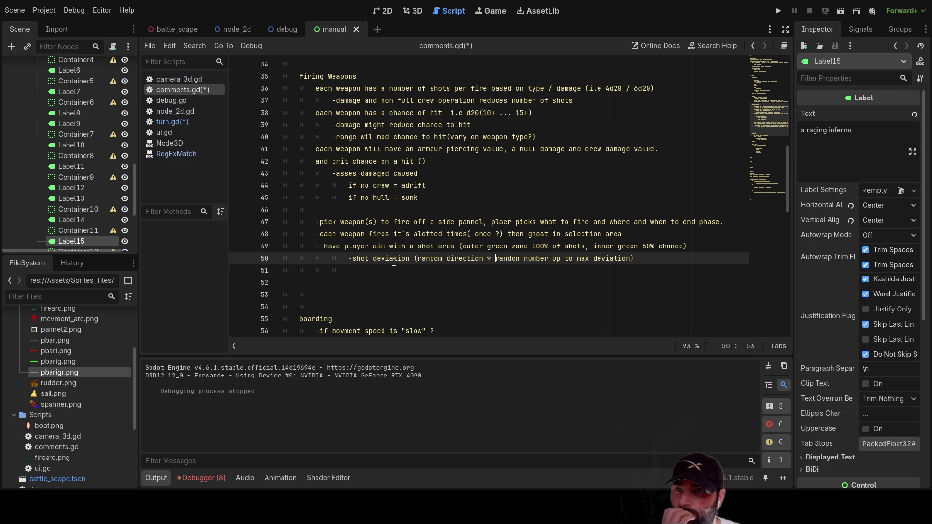
key(Down)
key(Up)
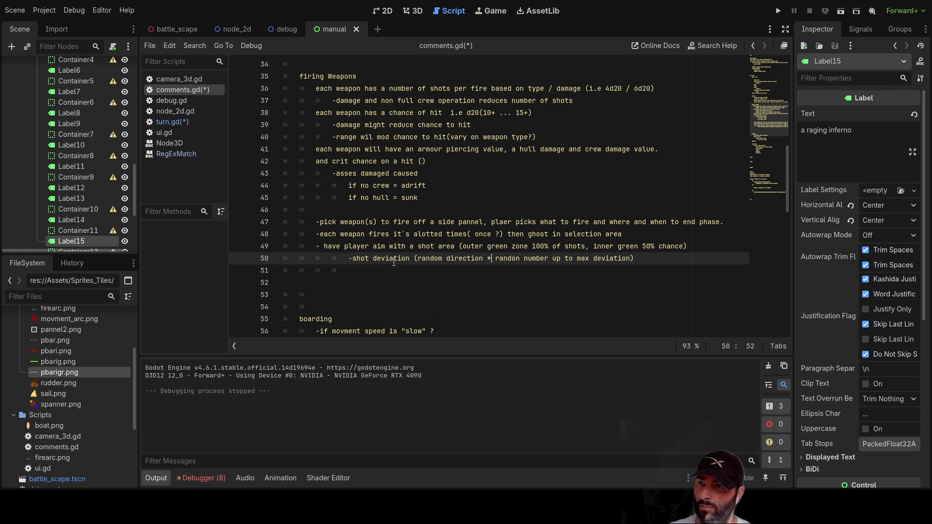
key(Left)
key(Left)
key(Left)
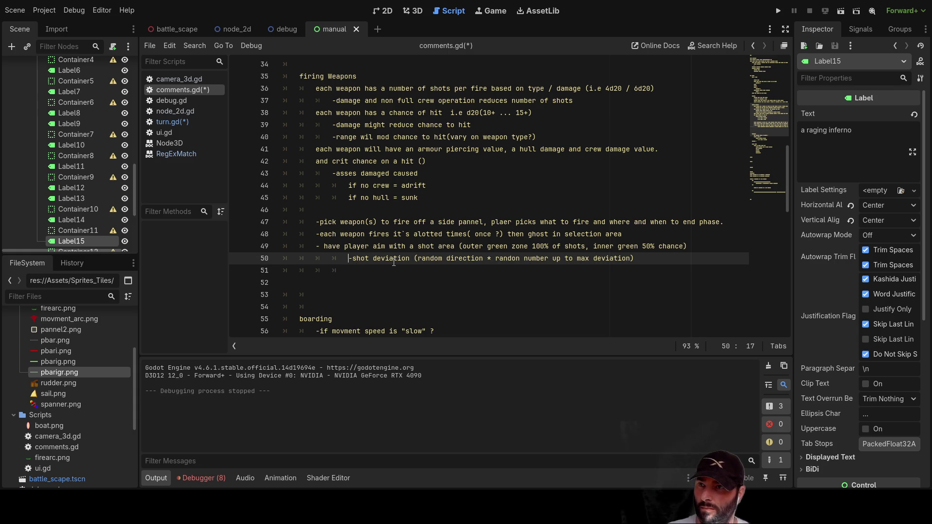
- Above shot deviation, add 'range to target will increase / shrink the targeting "blob" up to a max (same way as movment)'
key(Return)
key(Up)
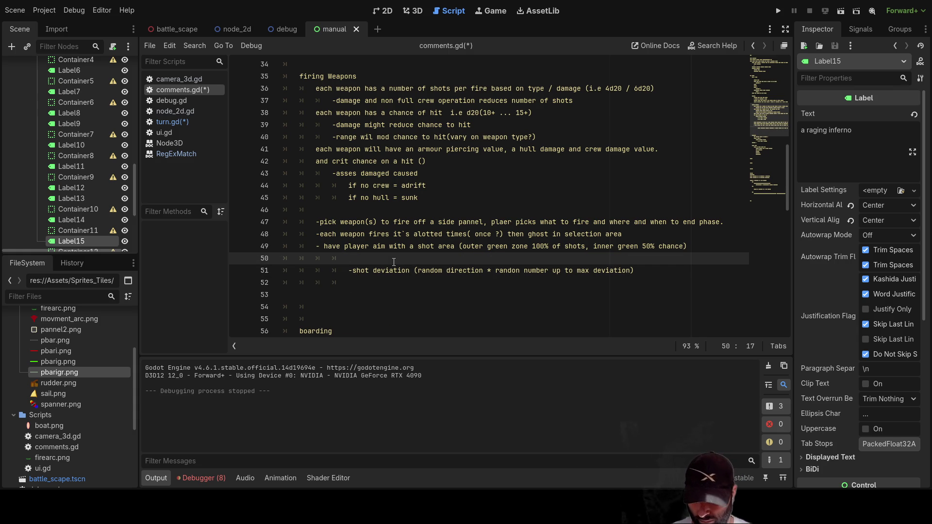
text(ran)
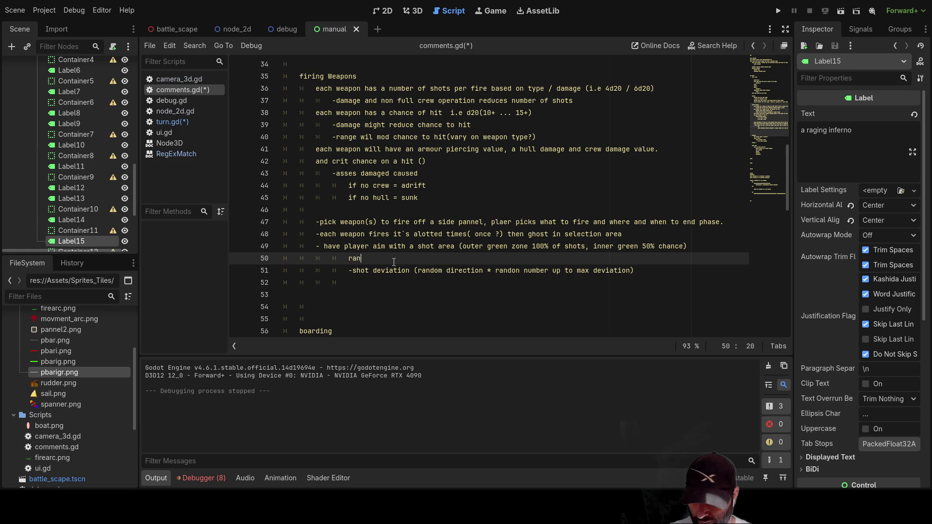
text(ge to target will )
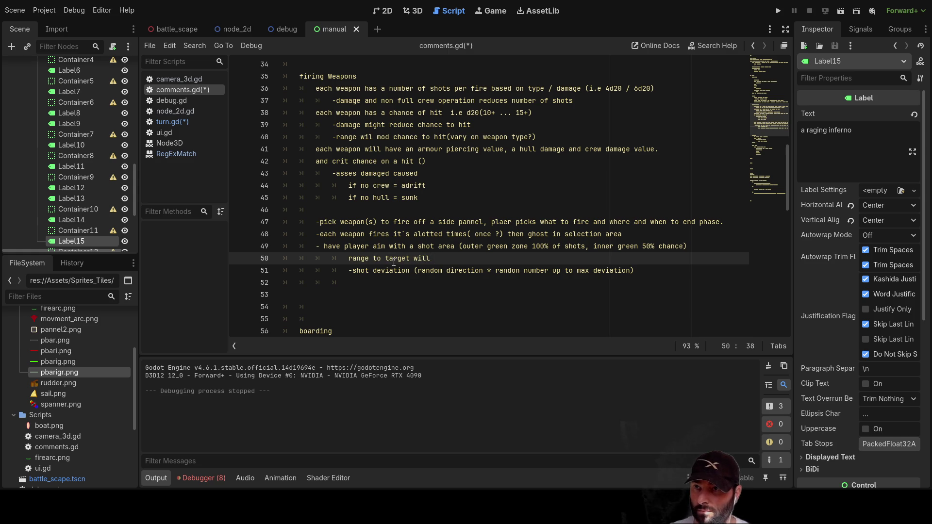
text(increa)
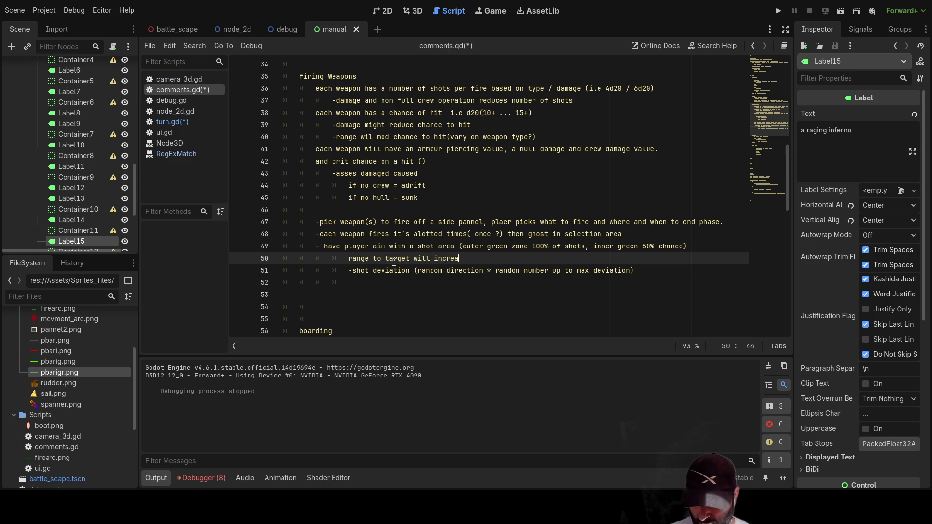
text(se / shrink )
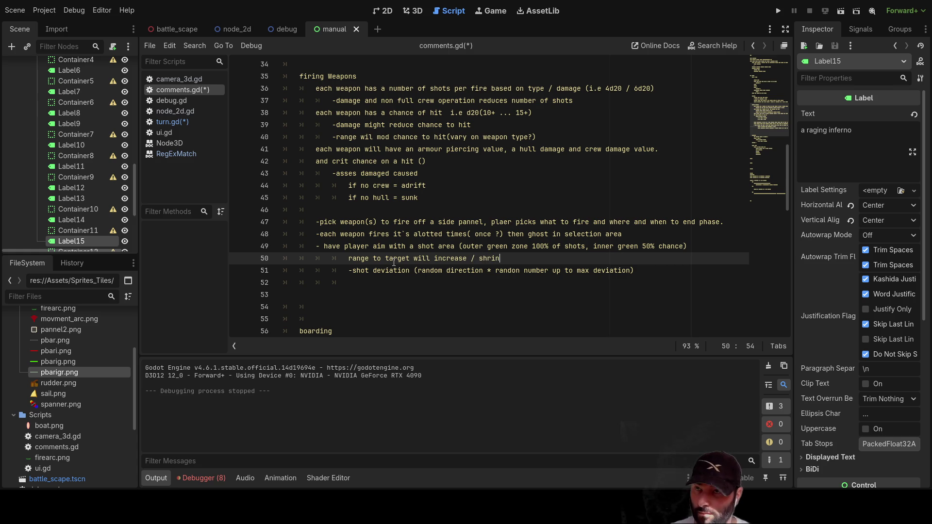
text(the )
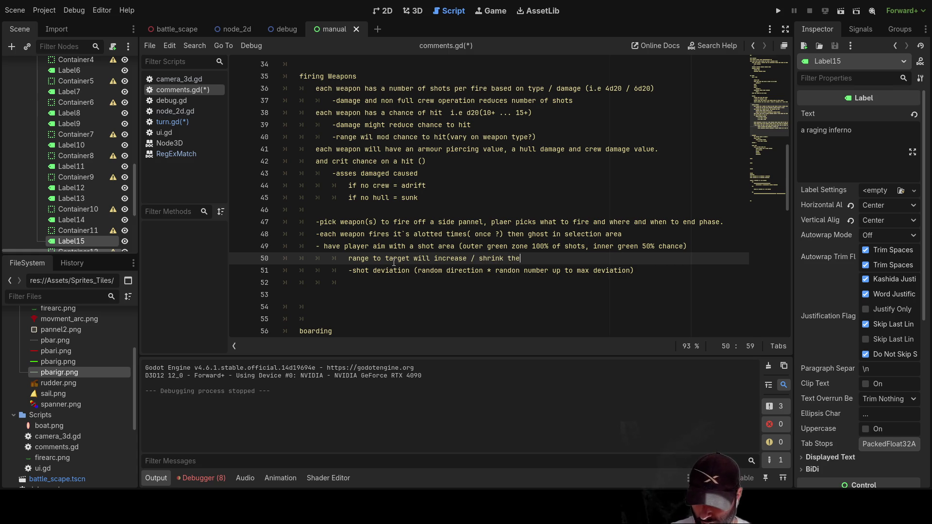
text(targeting )
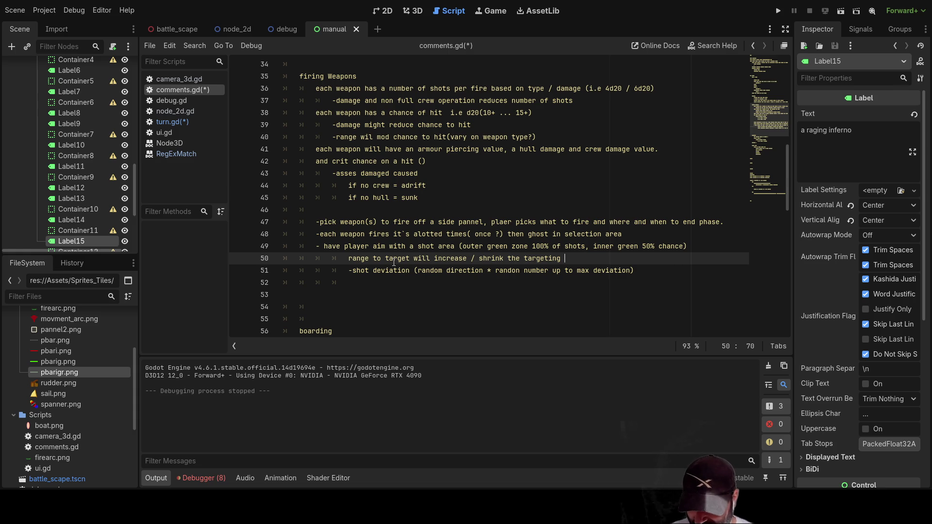
text("blob")
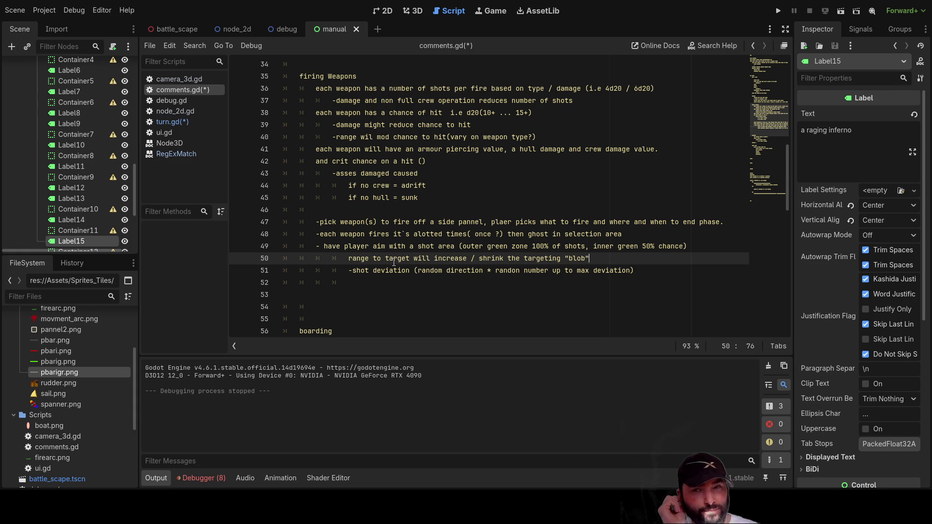
key(Left)
key(Left)
key(Left)
key(Right)
key(Right)
key(Right)
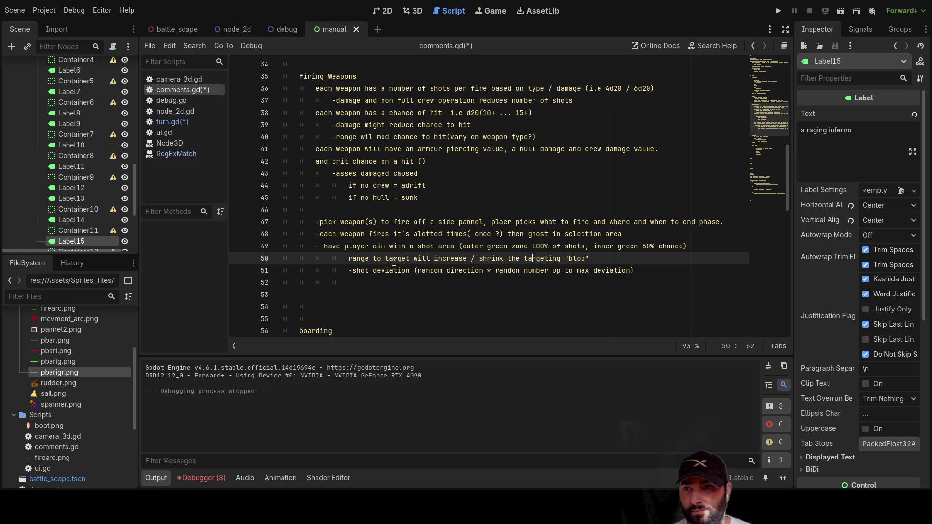
text( u)
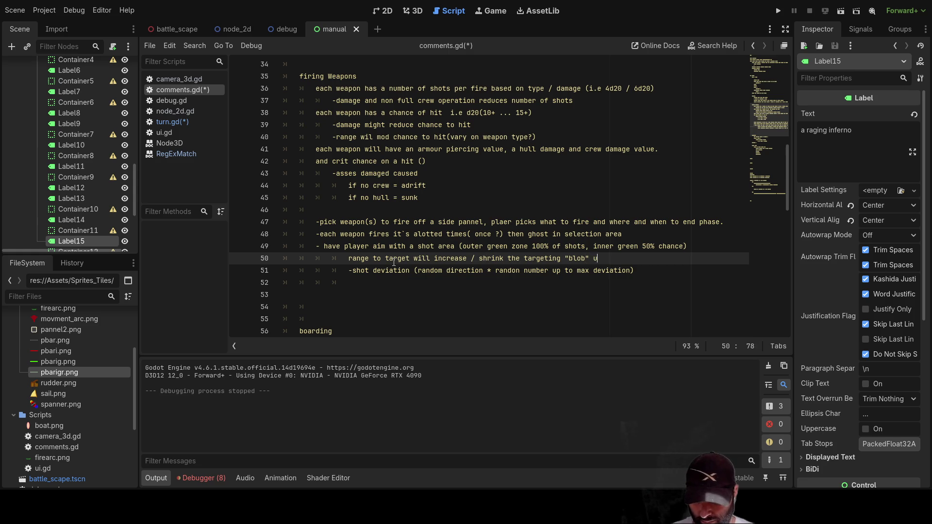
text(p to a max)
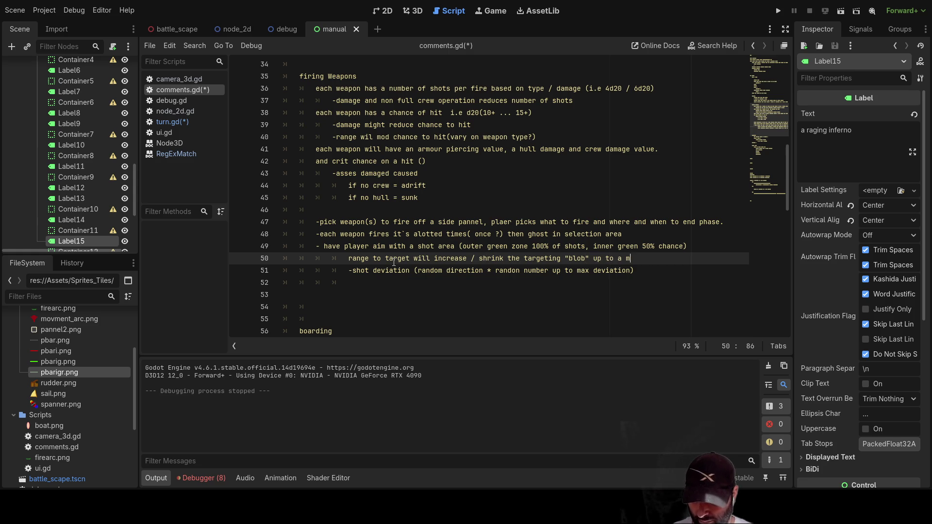
key(Up)
key(Down)
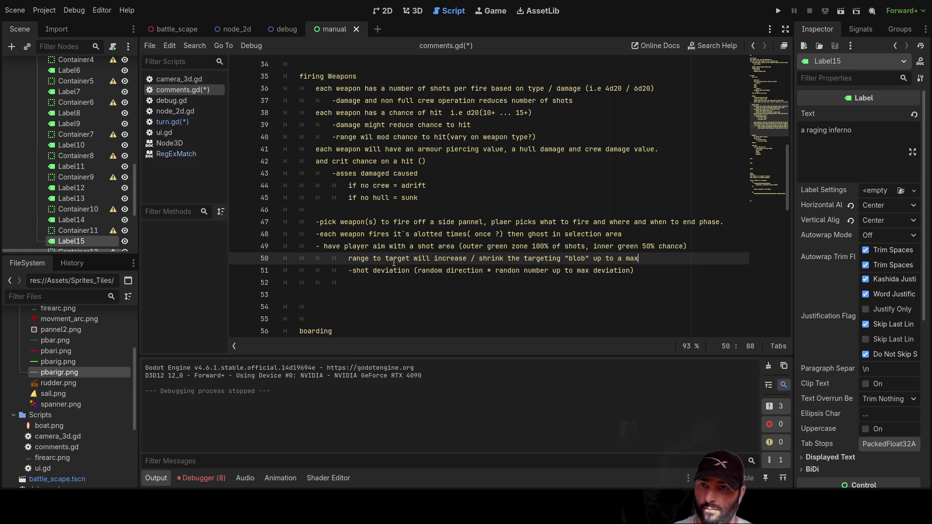
text((same way )
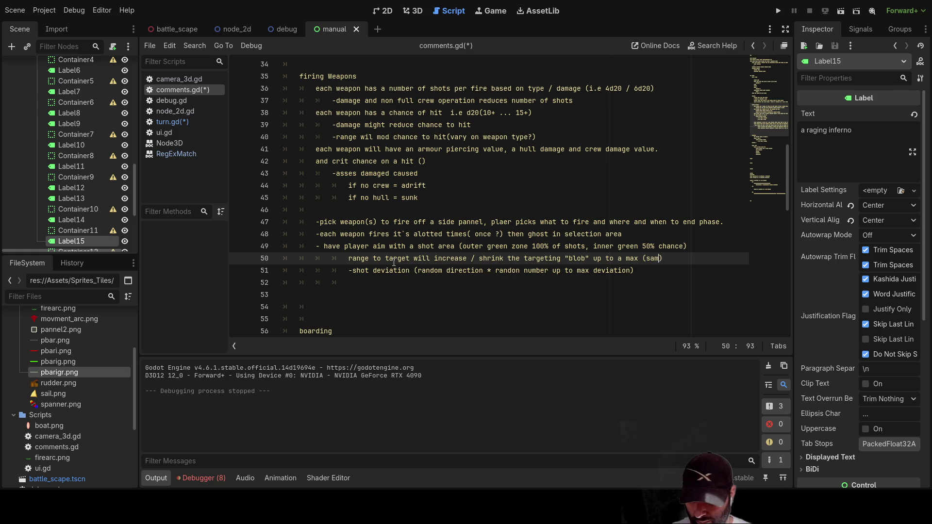
text(as movment)
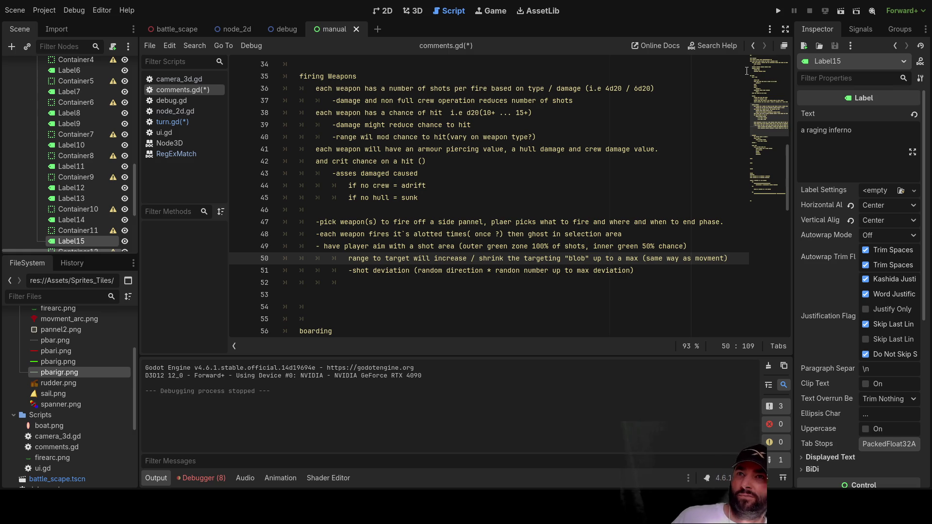
- Run the game, pull the camera back and fire a shot across the ship's red firing arc
click(777, 12)
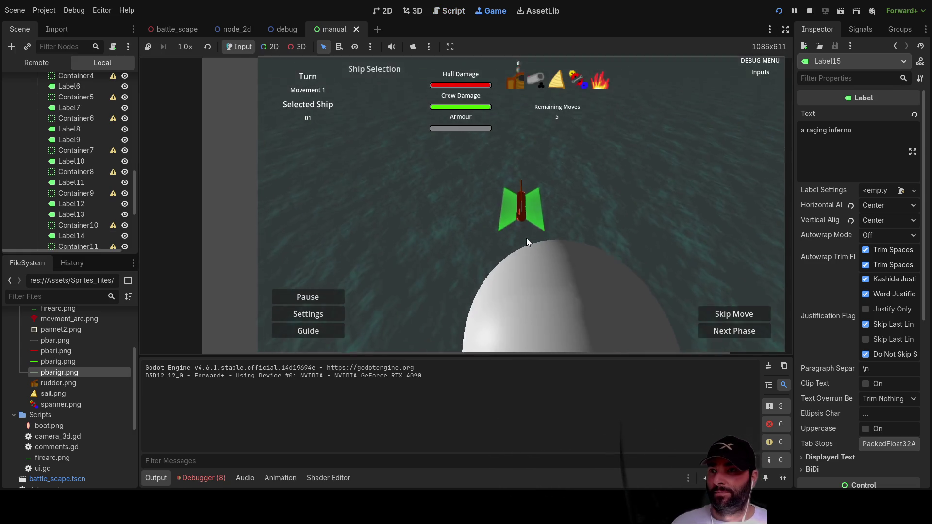
scroll(567, 205, down, 3)
key(q)
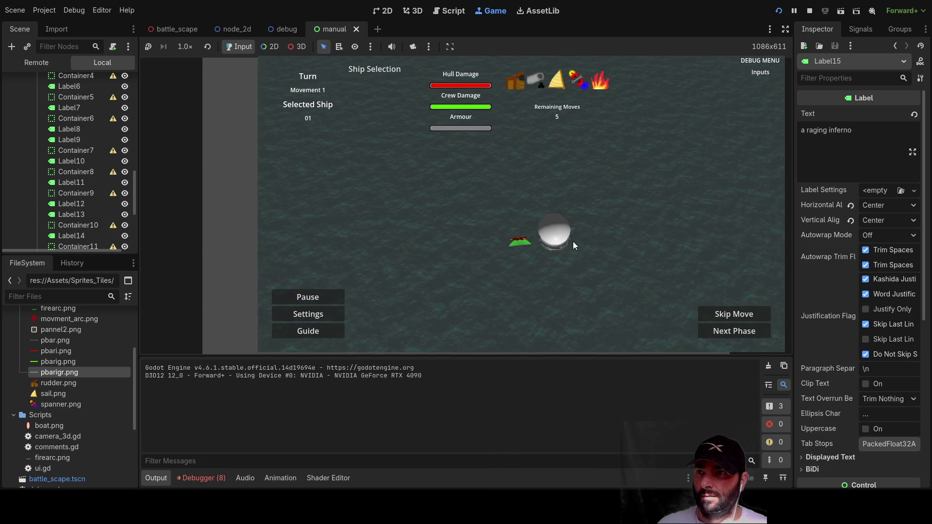
click(575, 235)
key(Down)
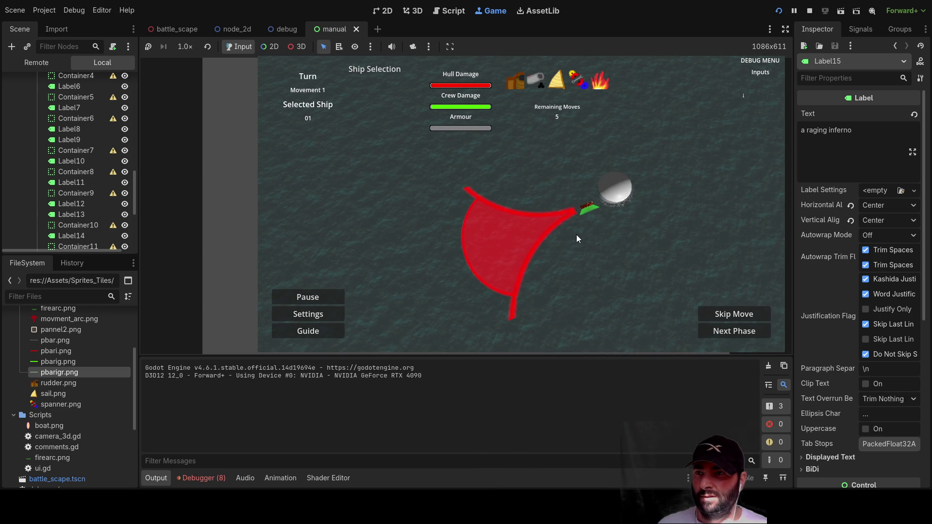
key(Down)
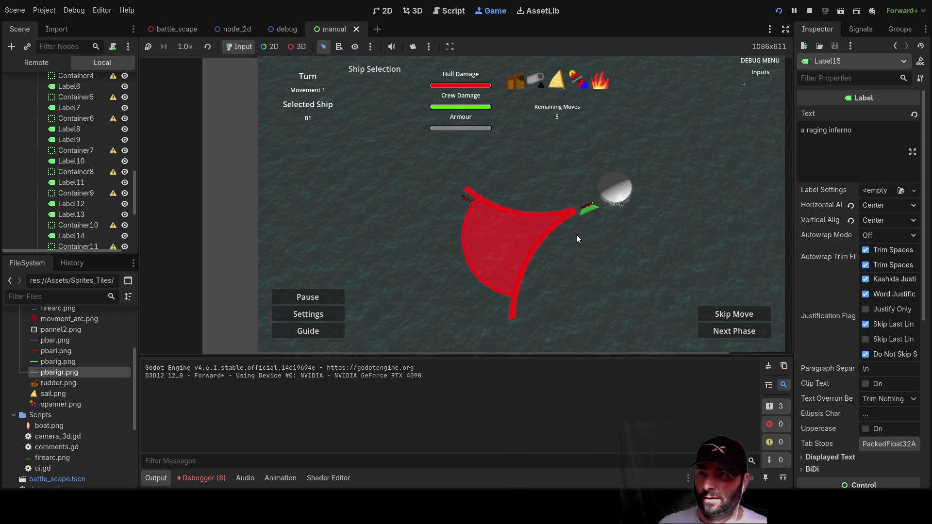
key(Left)
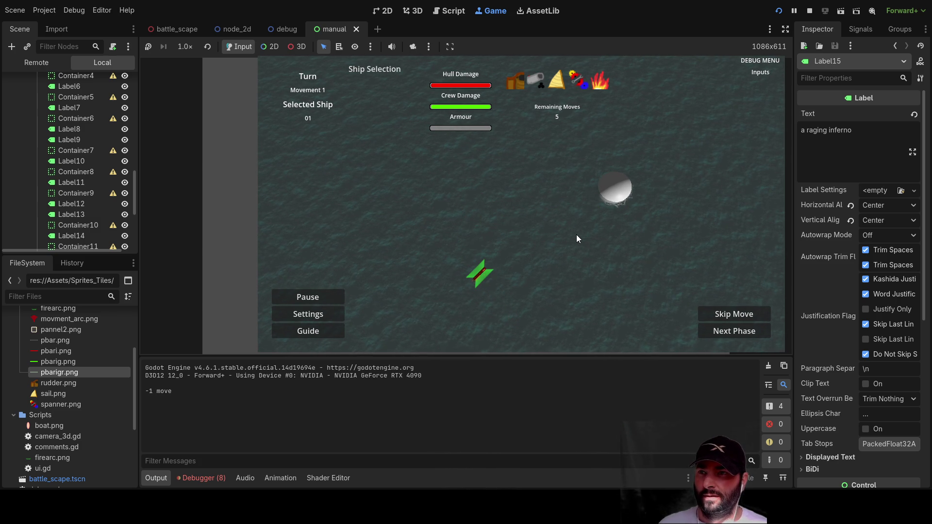
- Try a few ship movement commands, stop the game with F8, and switch to Paint.NET
key(a)
key(s)
key(w)
key(q)
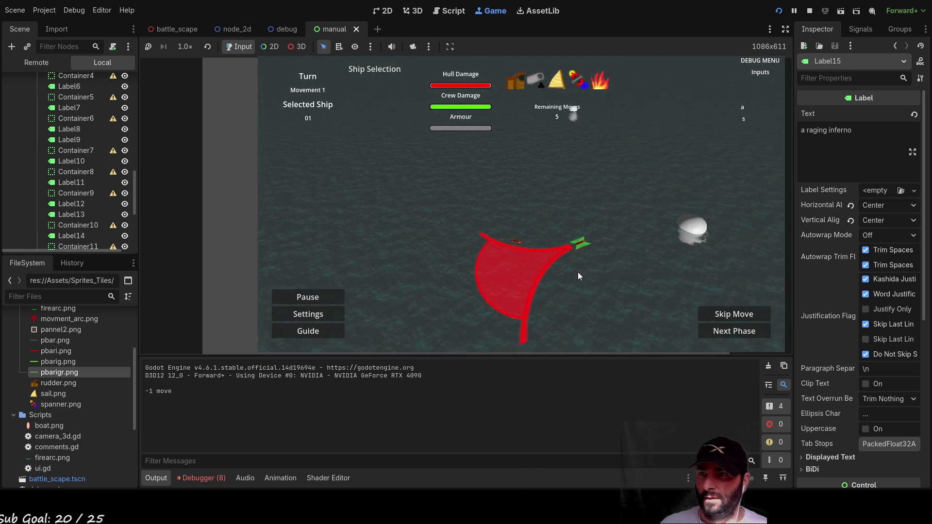
key(Left)
key(Up)
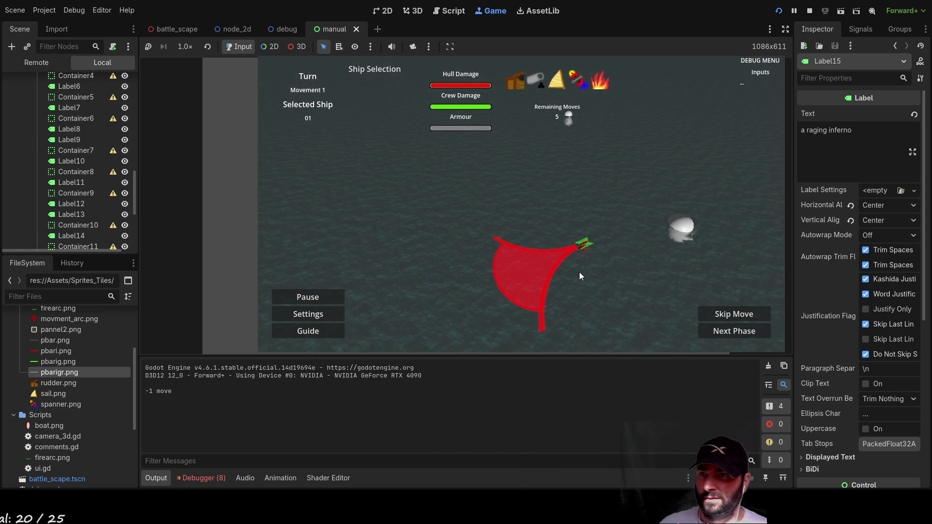
key(Down)
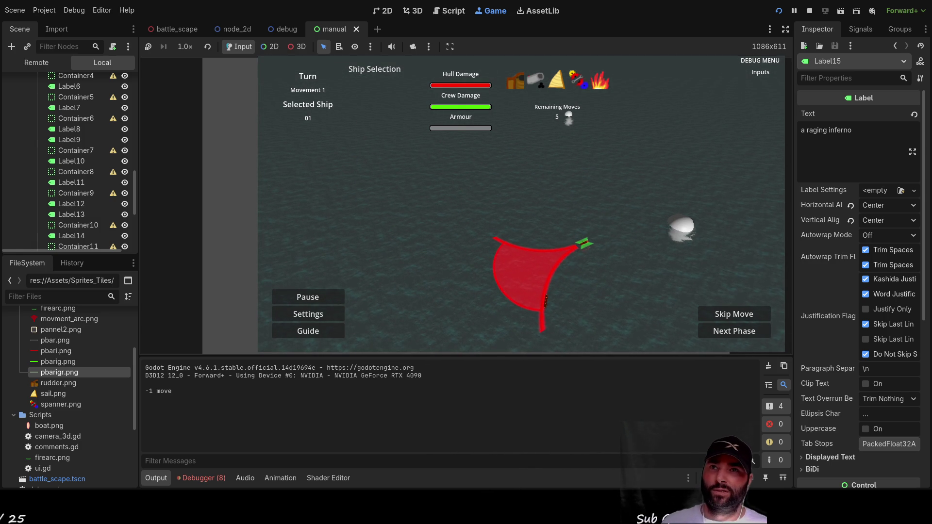
key(F8)
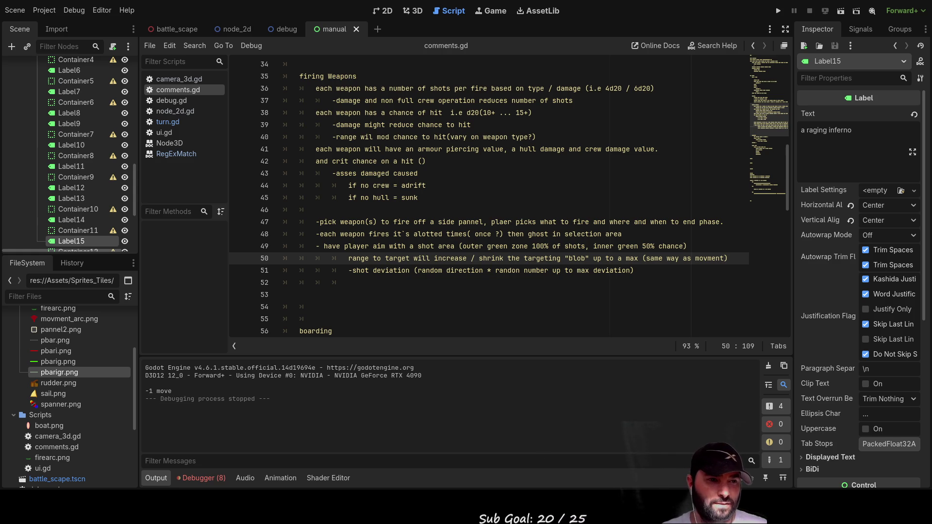
key(alt+Tab)
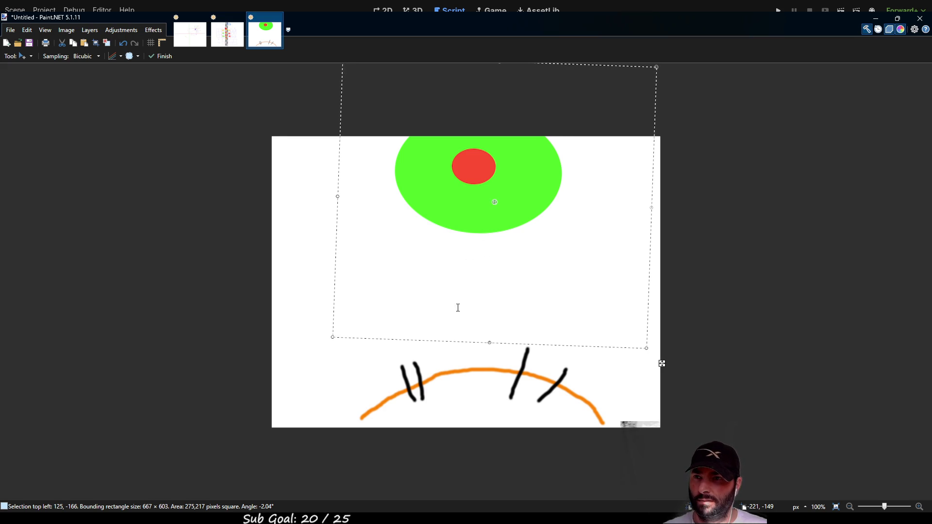
- Create a new 64×64 image and delete its white fill, leaving a fully transparent canvas
key(ctrl+alt+v)
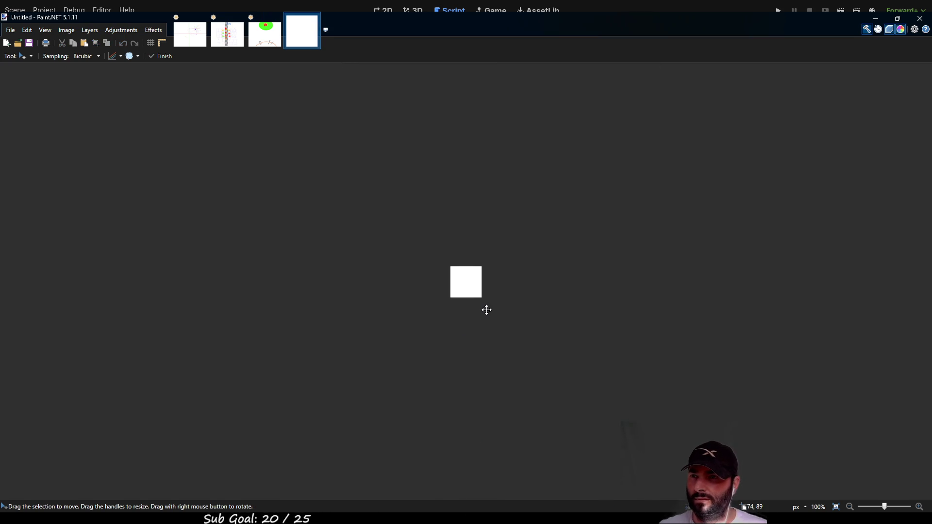
scroll(483, 297, up, 6)
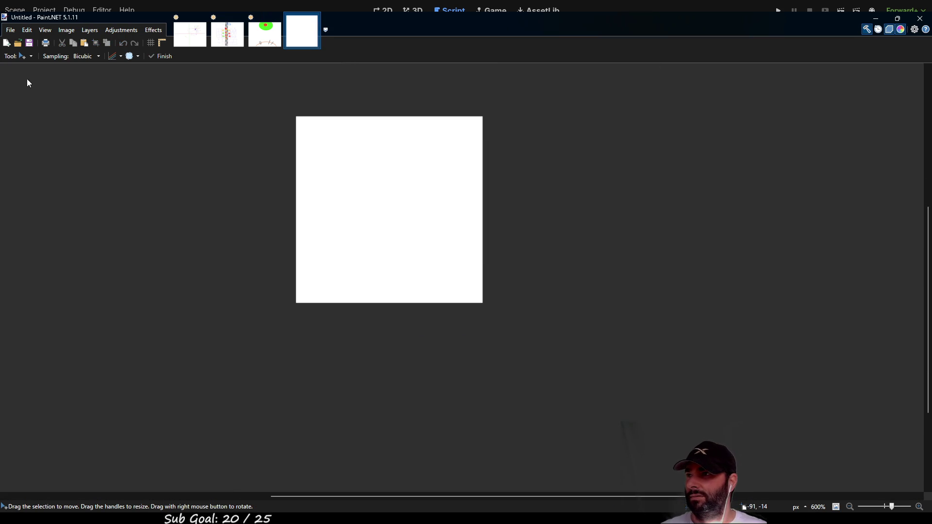
key(s)
drag(257, 110, 570, 341)
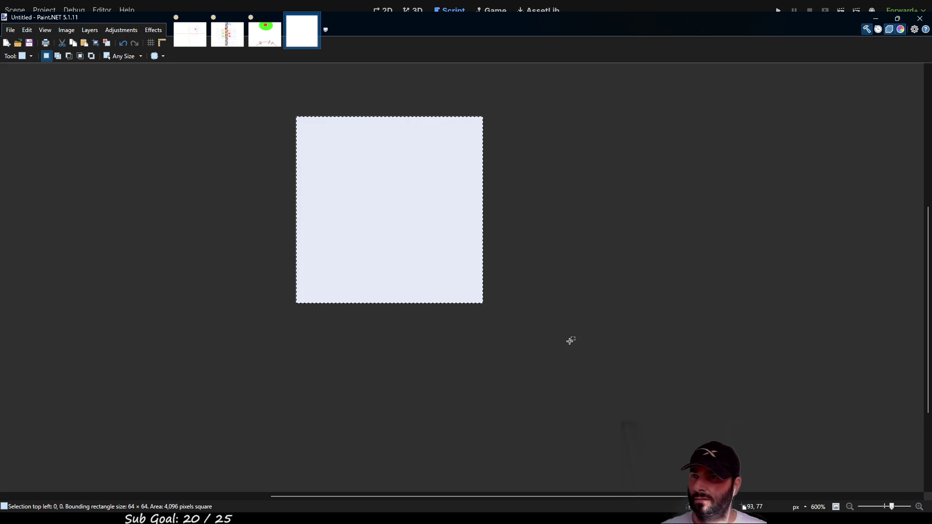
key(Delete)
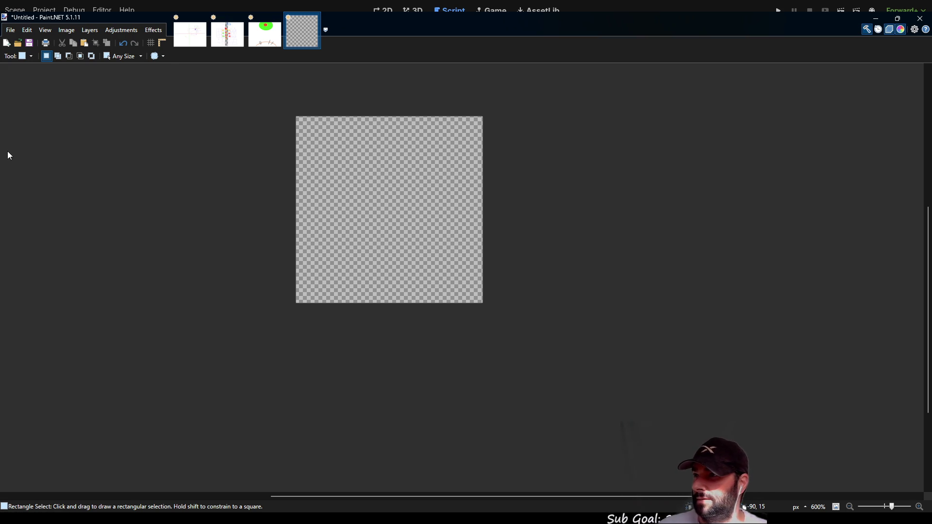
key(b)
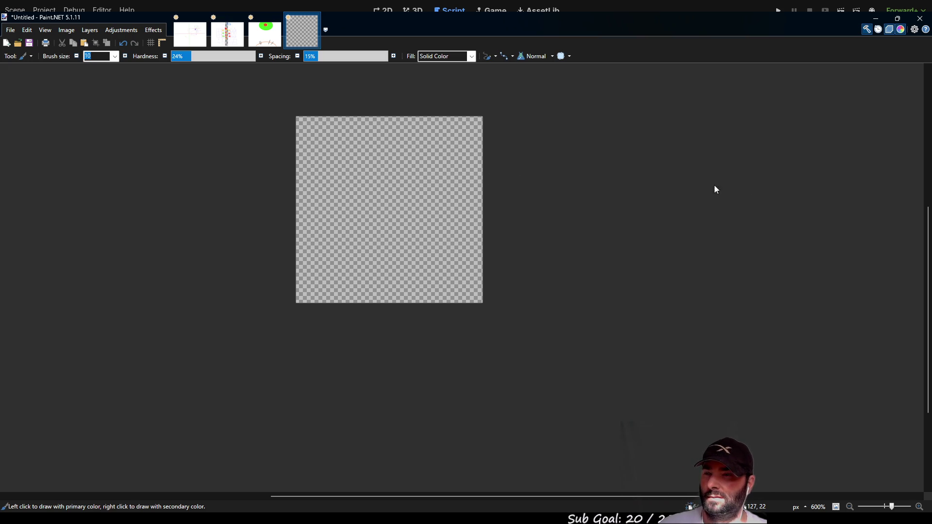
- Paint a soft red dot at the canvas centre surrounded by a yellow disc
scroll(394, 219, up, 2)
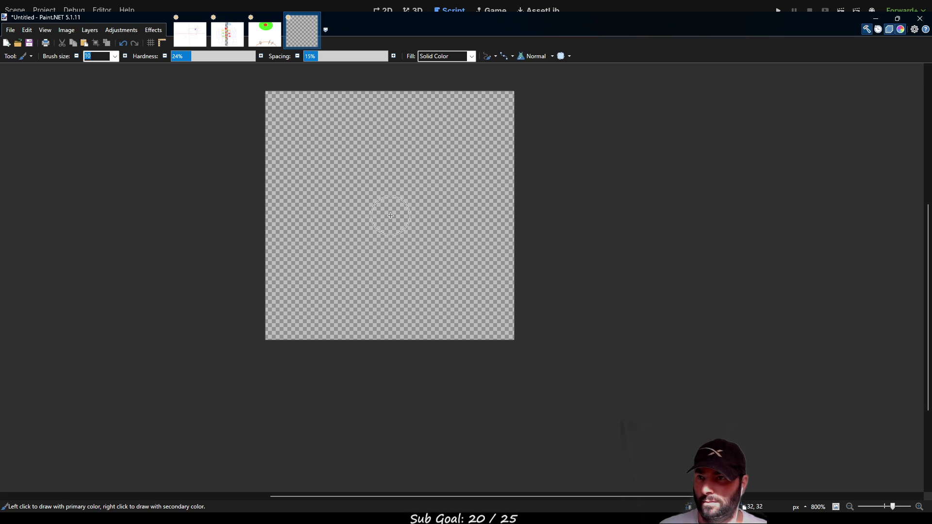
click(390, 216)
click(390, 216)
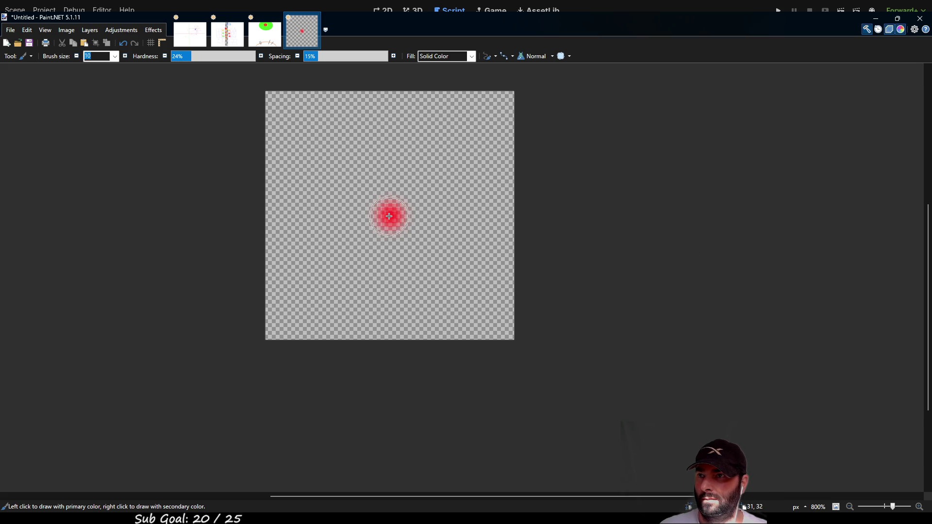
mouse_move(391, 215)
mouse_down()
mouse_move(397, 230)
mouse_move(395, 206)
mouse_move(362, 216)
mouse_move(410, 235)
mouse_move(390, 184)
mouse_move(371, 248)
mouse_move(429, 208)
mouse_move(354, 203)
mouse_up()
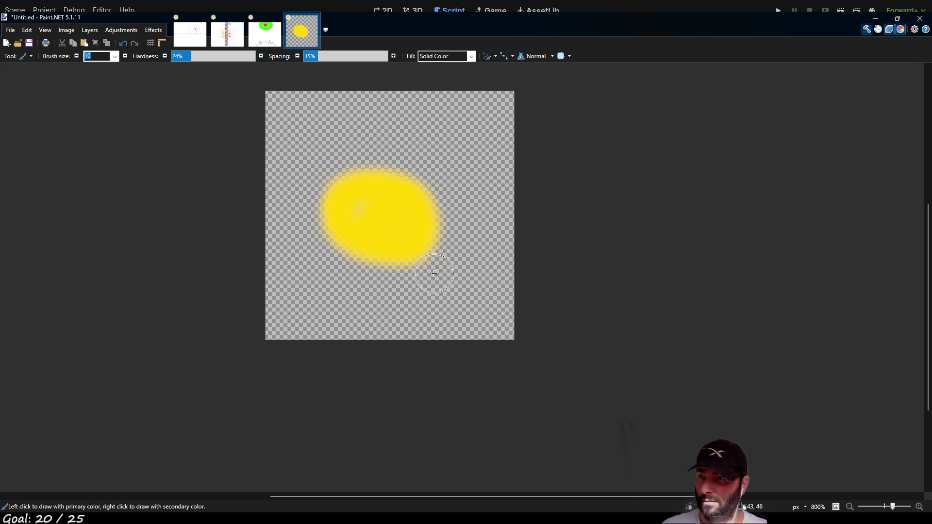
key(ctrl+z)
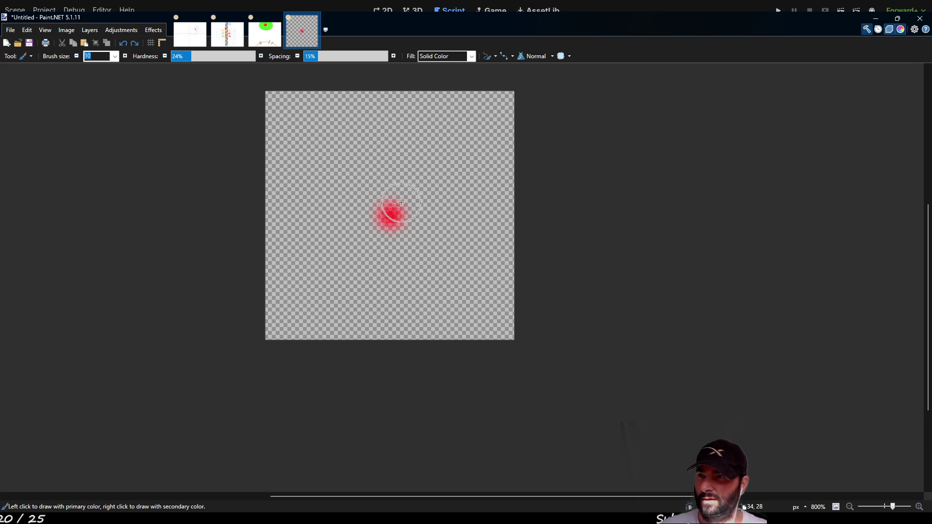
mouse_move(401, 199)
mouse_down()
mouse_move(377, 206)
mouse_move(378, 235)
mouse_move(402, 219)
mouse_move(388, 212)
mouse_up()
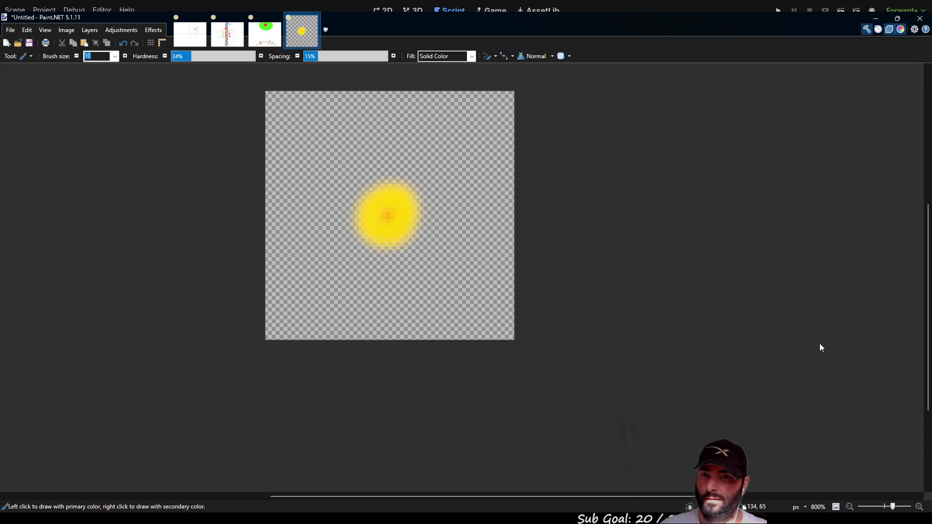
mouse_move(393, 177)
mouse_down()
mouse_move(373, 183)
mouse_move(347, 239)
mouse_move(415, 239)
mouse_move(426, 192)
mouse_move(371, 177)
mouse_move(338, 224)
mouse_move(390, 268)
mouse_move(443, 225)
mouse_move(420, 179)
mouse_move(349, 202)
mouse_move(369, 228)
mouse_move(404, 253)
mouse_move(429, 245)
mouse_move(384, 177)
mouse_move(364, 169)
mouse_move(379, 271)
mouse_up()
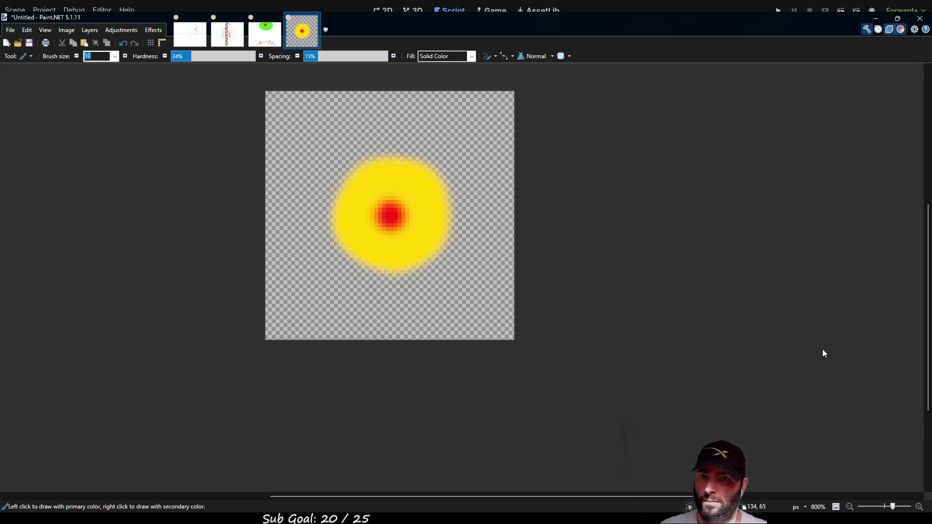
- Paint a wider green ring around the yellow disc
click(451, 198)
mouse_move(451, 198)
mouse_down()
mouse_move(417, 152)
mouse_move(347, 157)
mouse_move(325, 216)
mouse_move(364, 269)
mouse_move(444, 257)
mouse_move(457, 184)
mouse_move(355, 143)
mouse_move(307, 227)
mouse_move(371, 290)
mouse_move(454, 258)
mouse_move(469, 186)
mouse_move(426, 151)
mouse_move(356, 146)
mouse_move(384, 141)
mouse_move(444, 161)
mouse_move(458, 221)
mouse_move(420, 286)
mouse_move(452, 274)
mouse_move(461, 209)
mouse_move(455, 258)
mouse_move(401, 281)
mouse_move(441, 270)
mouse_move(468, 202)
mouse_move(431, 150)
mouse_move(333, 182)
mouse_up()
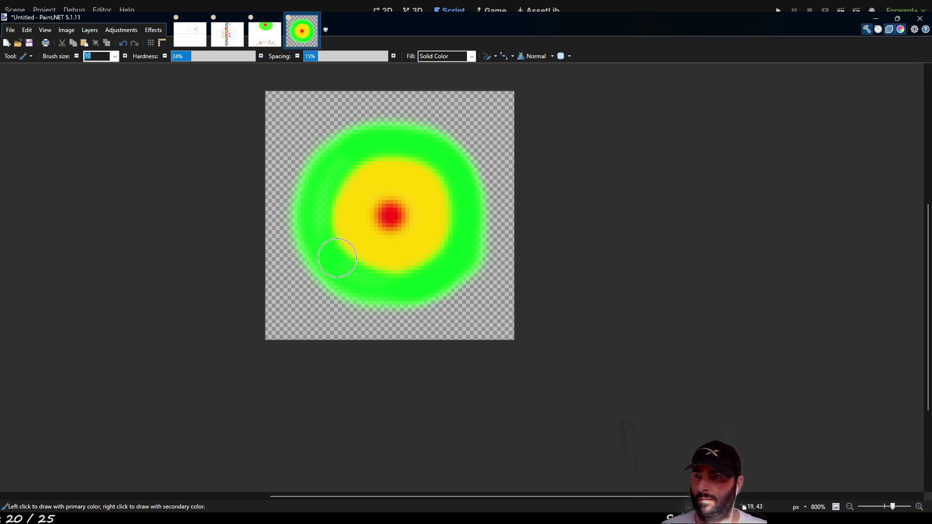
drag(416, 292, 450, 280)
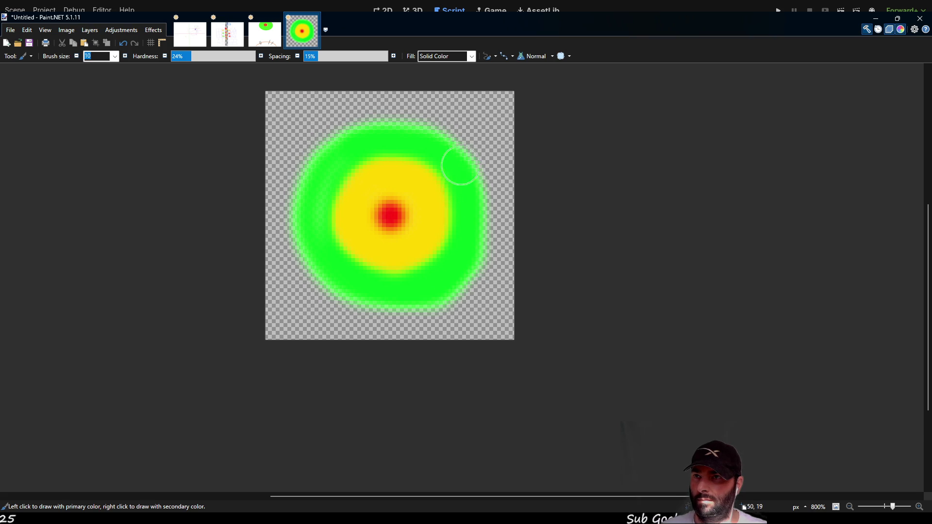
mouse_move(420, 142)
mouse_down()
mouse_move(343, 145)
mouse_move(312, 207)
mouse_move(322, 254)
mouse_move(360, 284)
mouse_move(437, 287)
mouse_move(461, 274)
mouse_up()
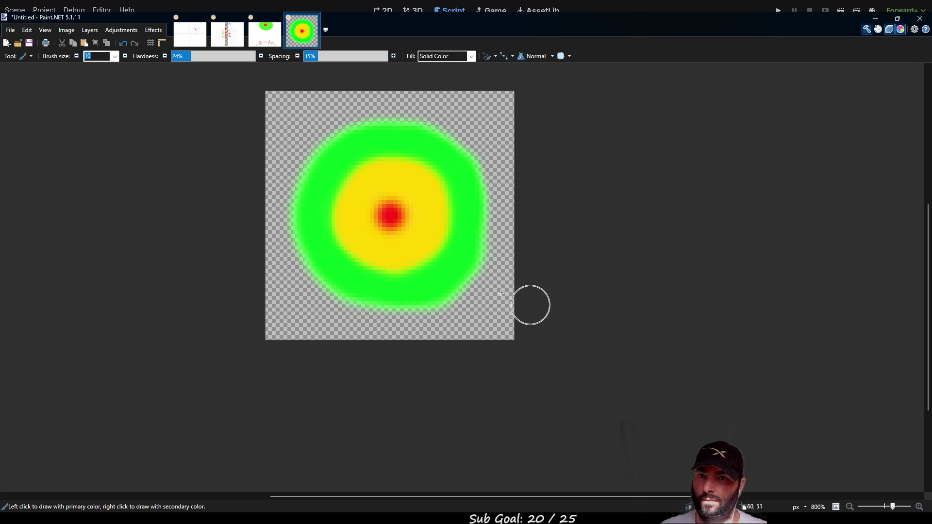
- Fade the whole target with one pass of a size-275 eraser at 0% hardness, 1% spacing
key(e)
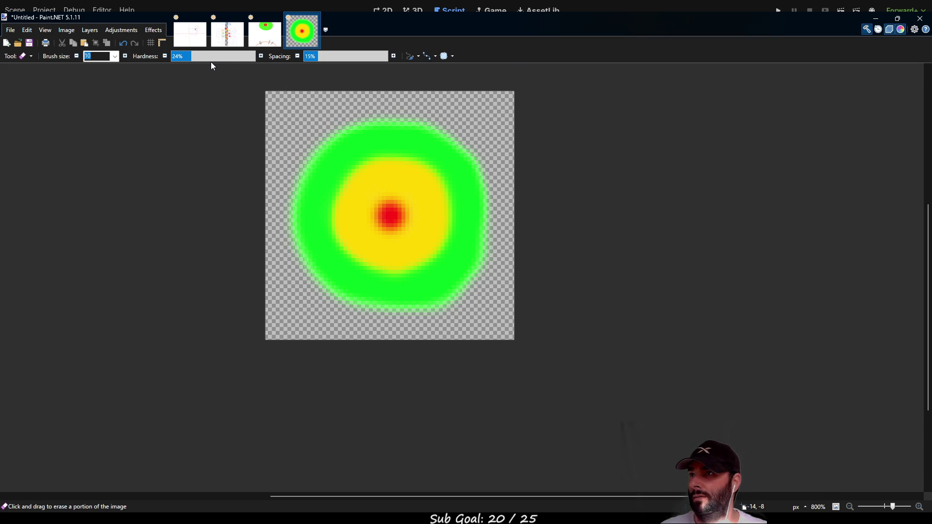
drag(210, 57, 159, 54)
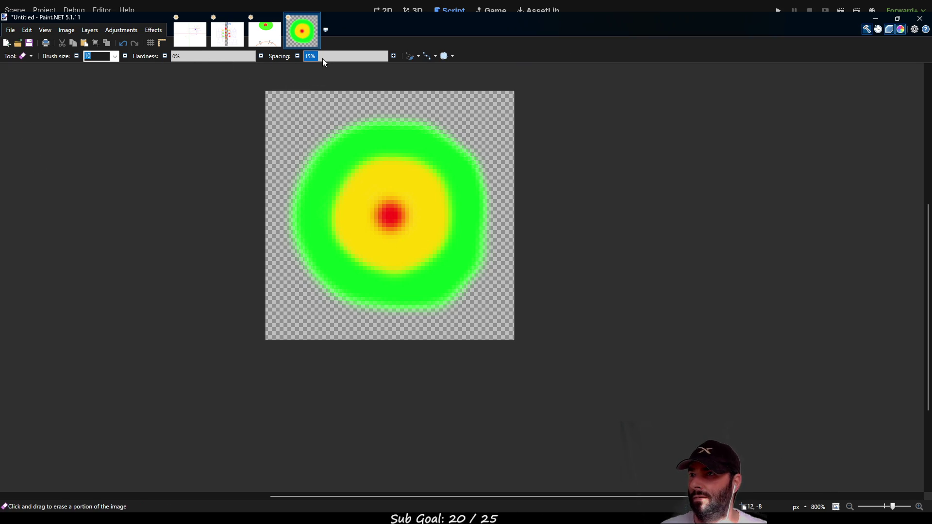
drag(389, 57, 362, 56)
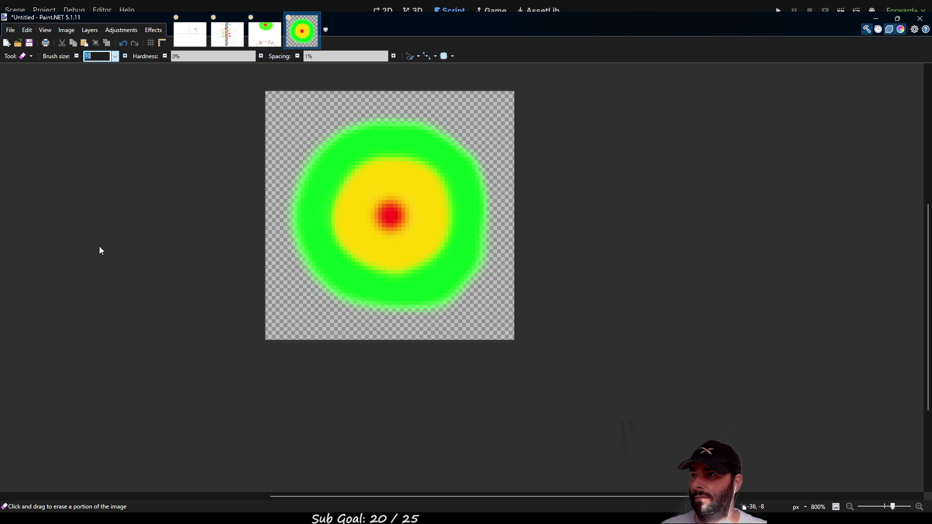
text(275)
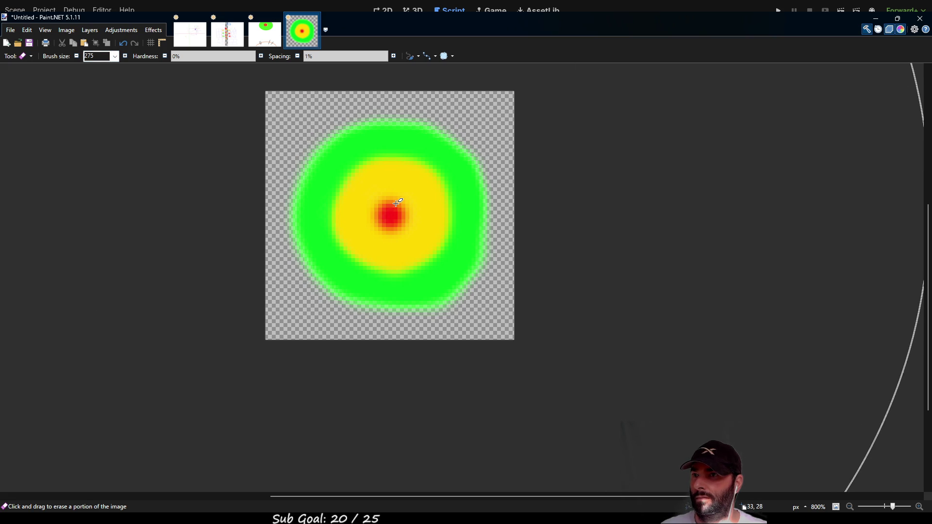
click(396, 212)
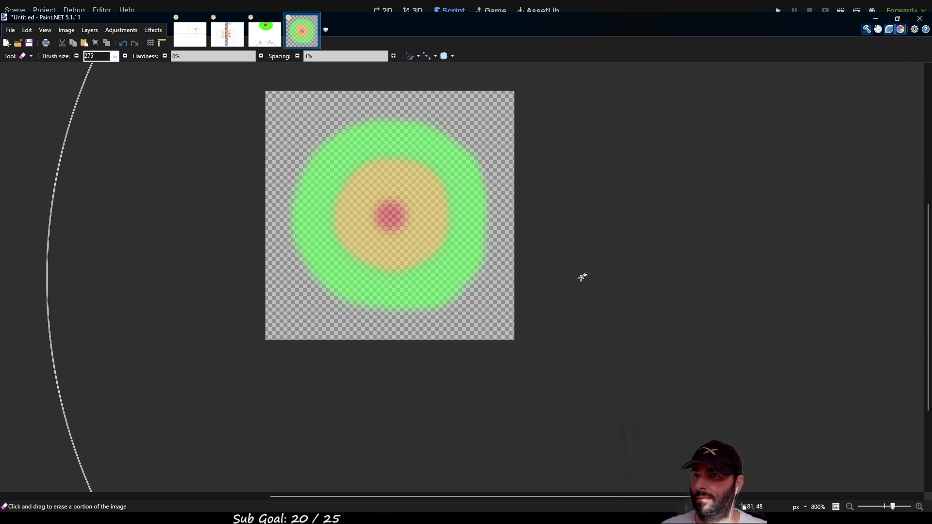
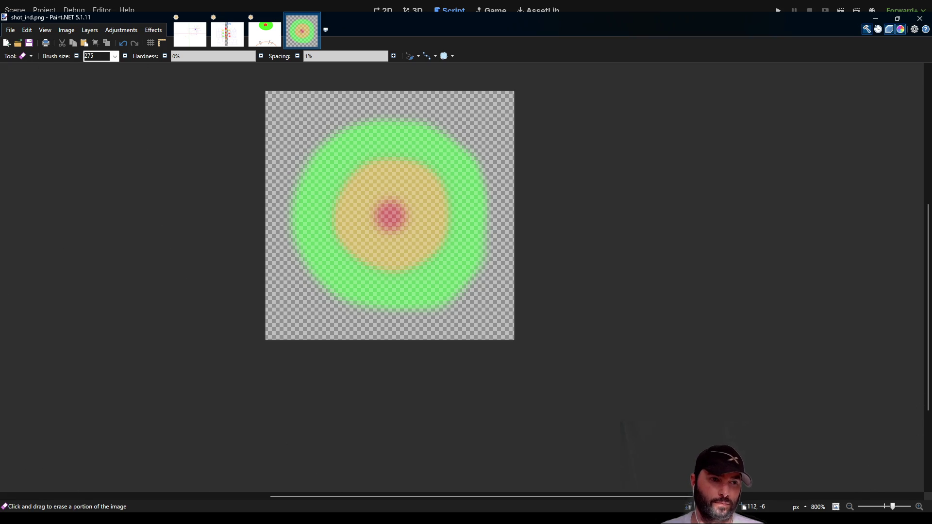
- Leave Paint.NET and switch back to the Godot editor
key(alt+Tab)
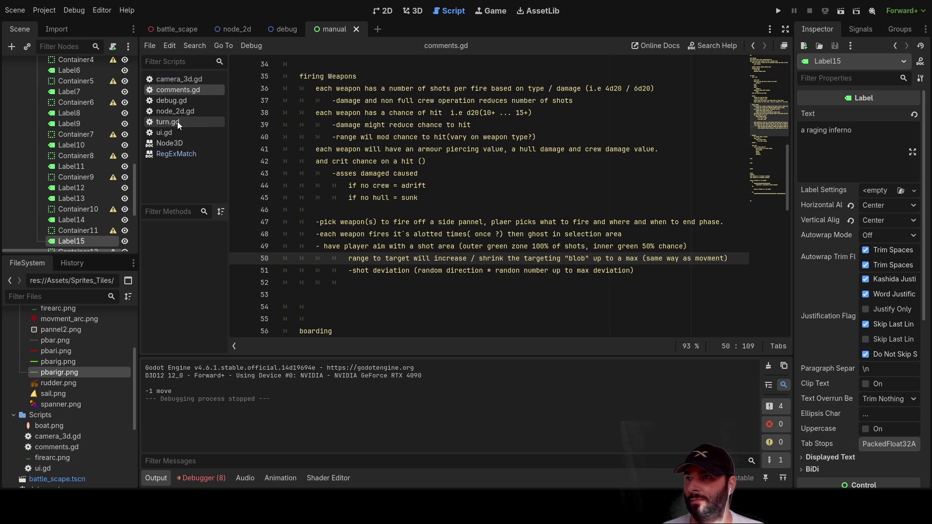
- Open turn.gd and add blank lines inside _fire_active_vessel
click(167, 122)
scroll(379, 235, down, 10)
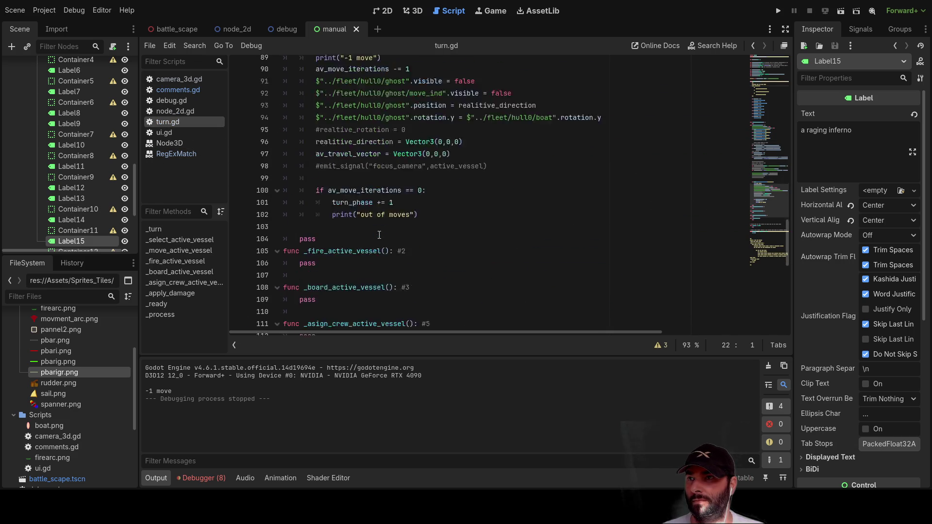
scroll(379, 234, down, 5)
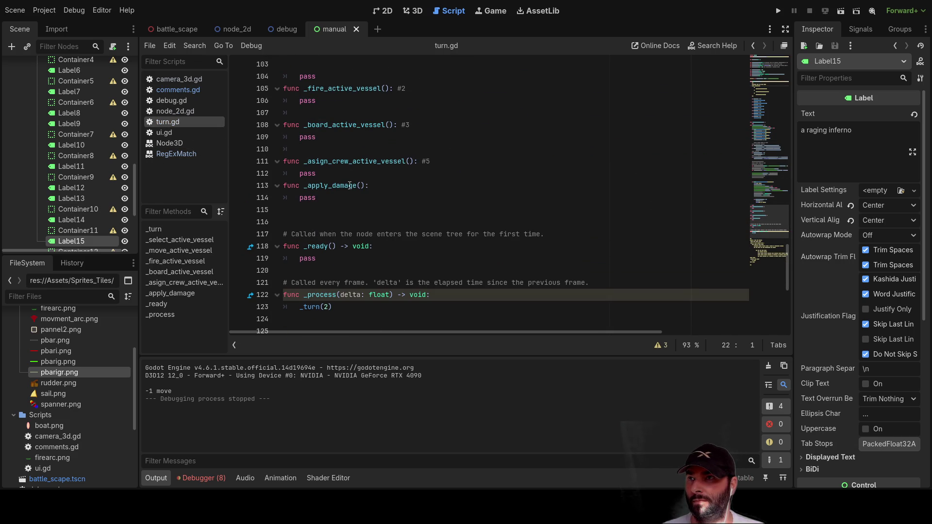
scroll(339, 175, up, 1)
click(299, 137)
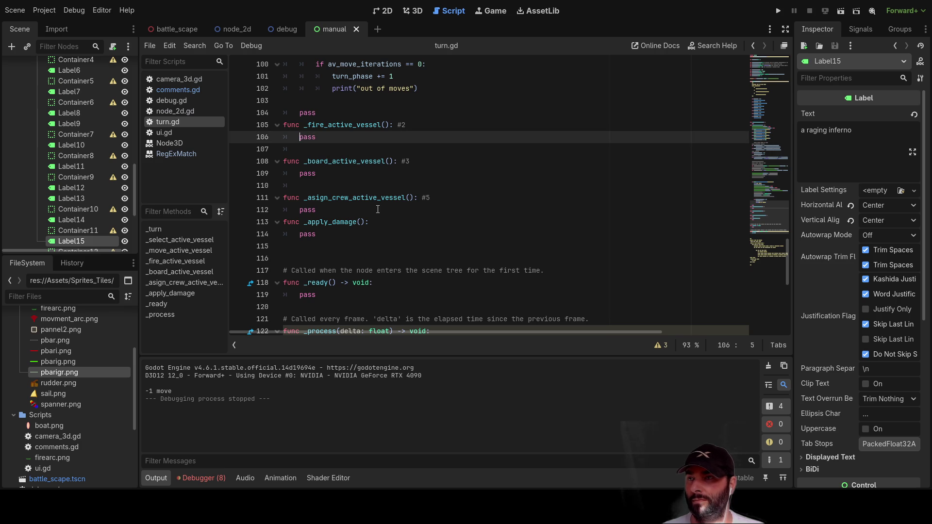
key(Return)
key(Return)
key(Return)
key(Up)
key(Up)
key(Up)
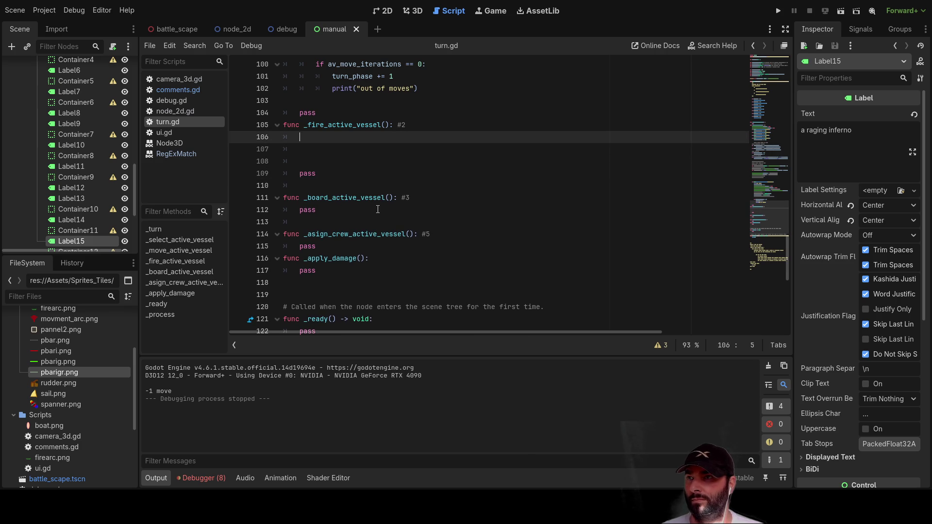
- Select the four ui_left/ui_right/ui_up/ui_down input checks in _move_active_vessel
scroll(384, 218, up, 10)
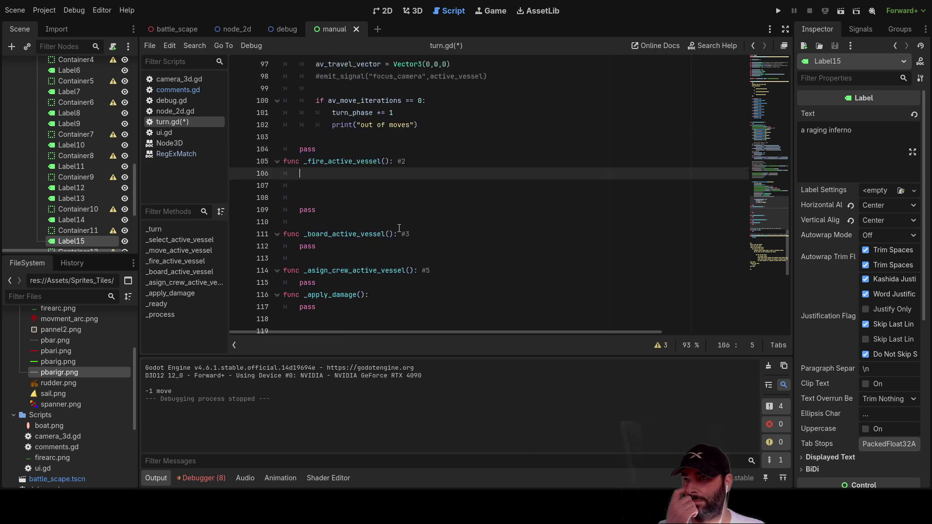
scroll(427, 270, down, 15)
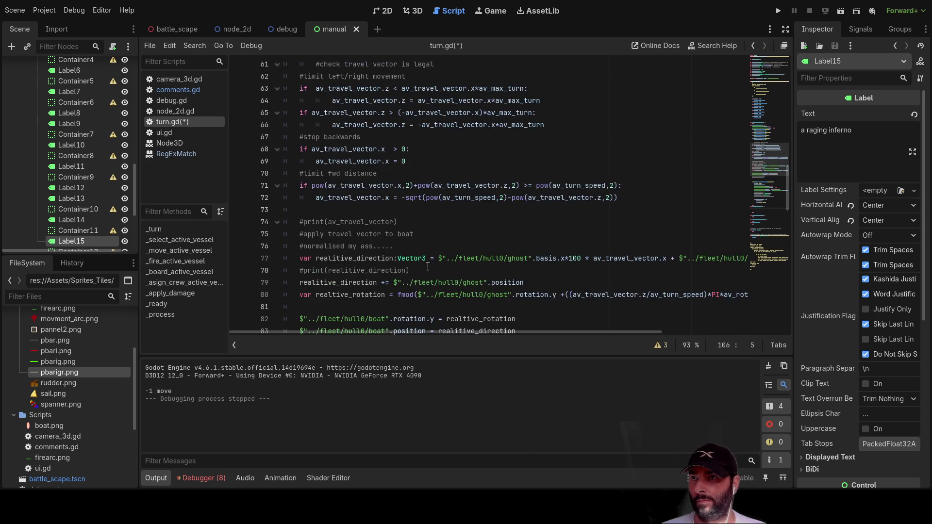
scroll(427, 246, down, 5)
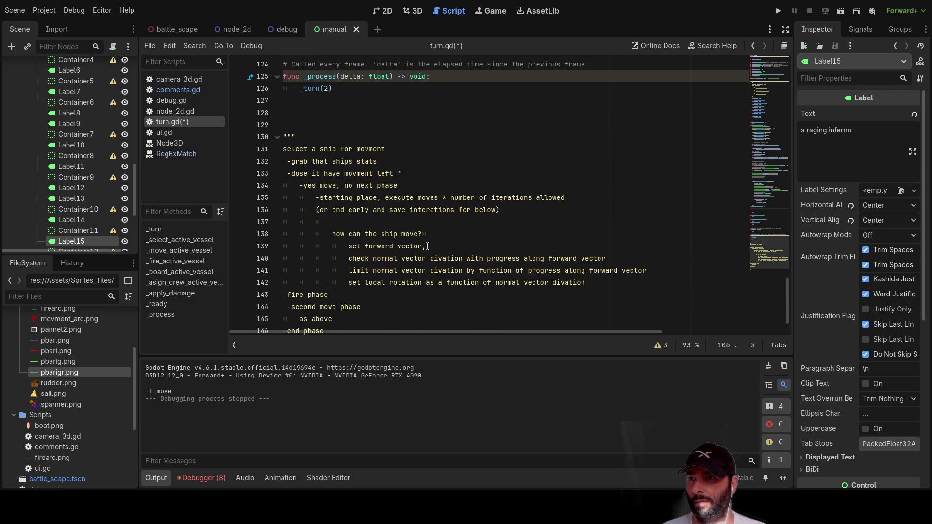
scroll(436, 257, up, 16)
scroll(439, 260, up, 13)
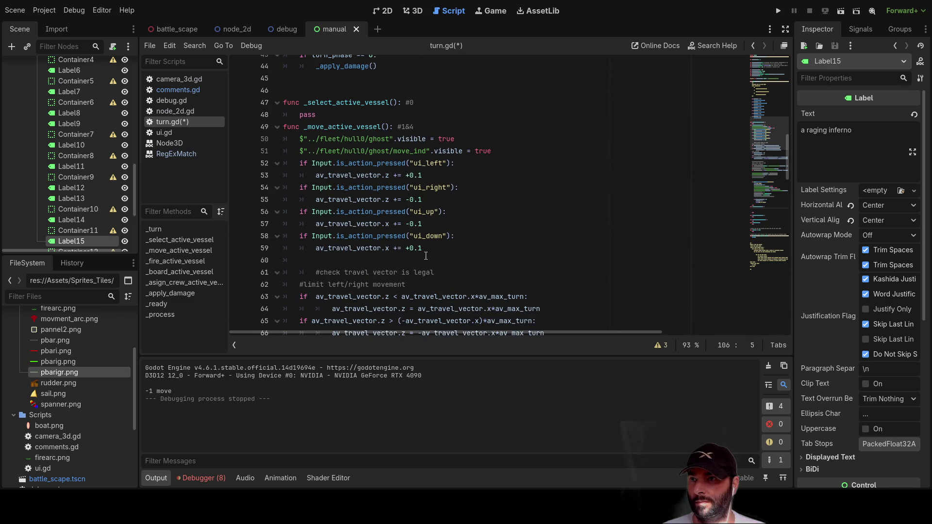
drag(425, 248, 416, 224)
drag(307, 157, 285, 161)
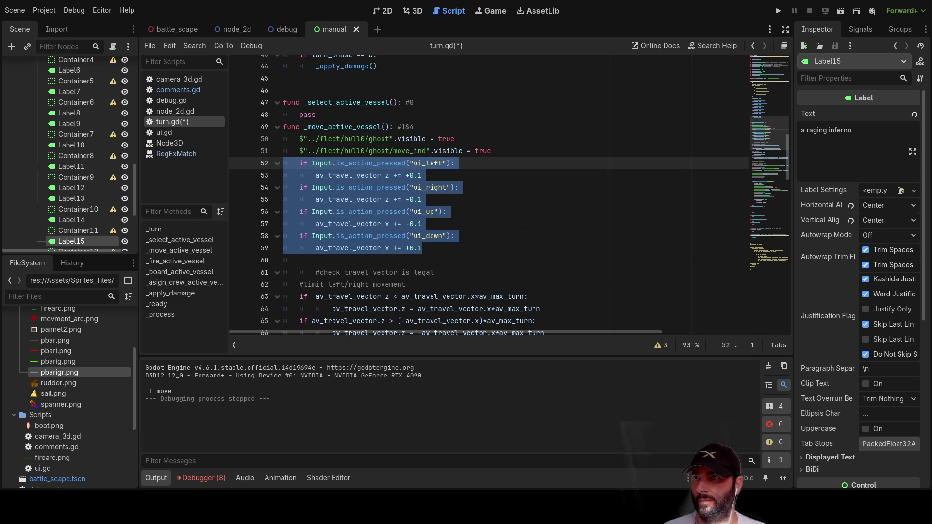
scroll(526, 228, down, 17)
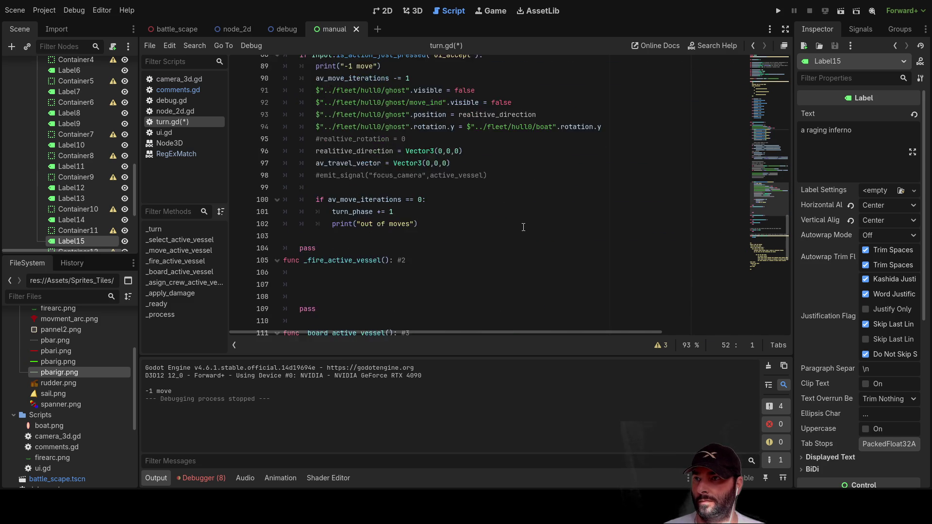
- Paste the input checks into _fire_active_vessel with a blank line above, then show the 3D view
click(339, 167)
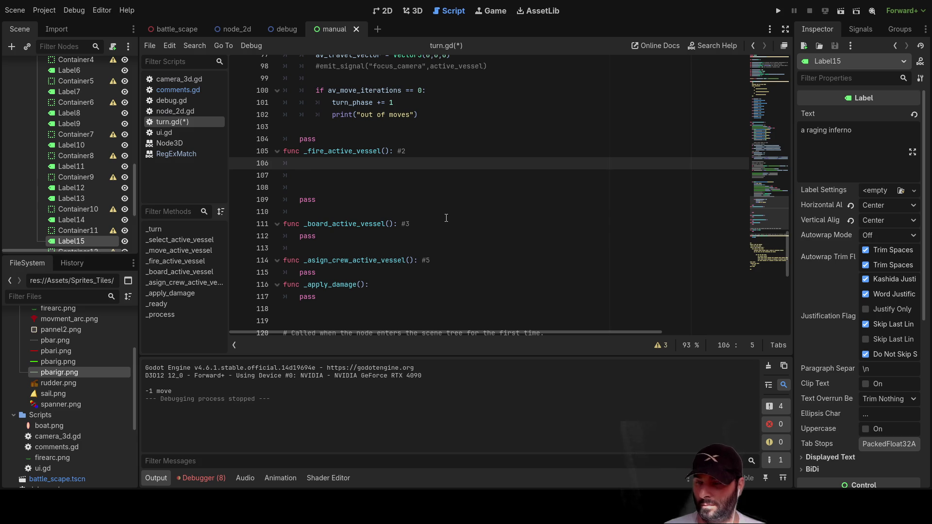
text(if Input.is_action_pressed("ui_left"): 		av_travel_vector.z += +0.1 	if Input.is_action_pressed("ui_right"): 		av_travel_vector.z += -0.1 	if Input.is_action_pressed("ui_up"): 		av_travel_vector.x += -0.1 	if Input.is_action_pressed("ui_down"): 		av_travel_vector.x += +0.1)
click(301, 168)
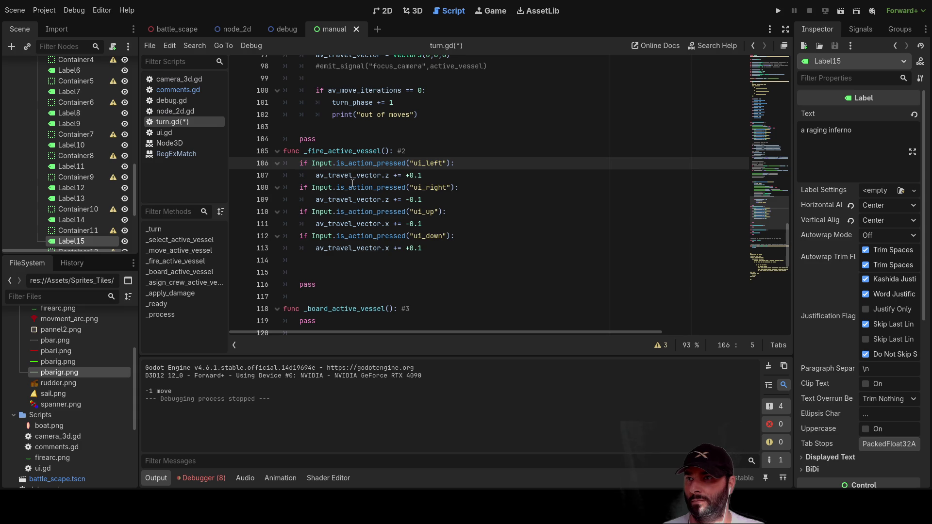
key(Return)
key(Up)
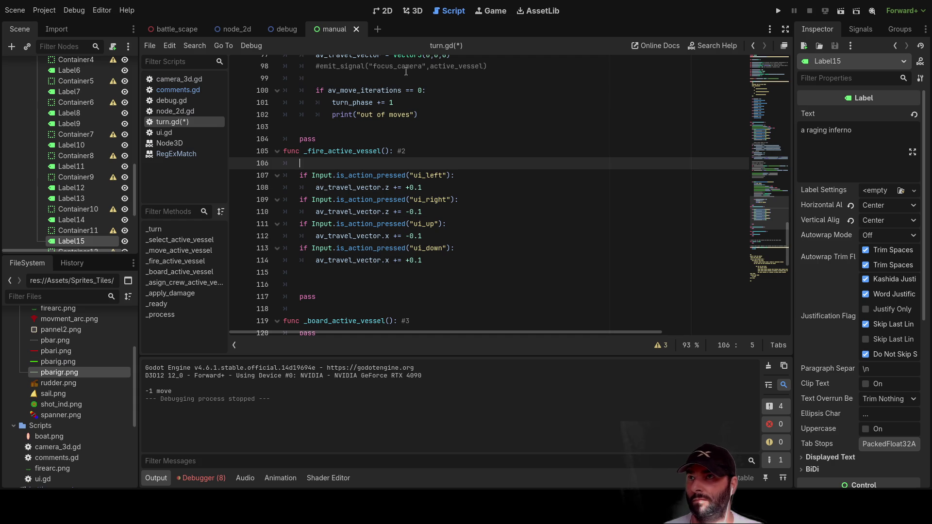
click(412, 11)
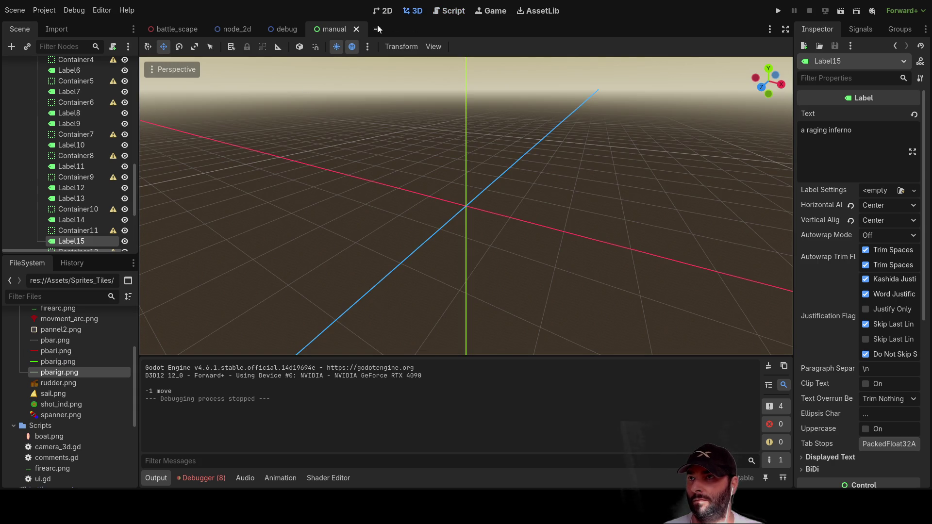
- Open the battle_scape scene and orbit the view to centre the boat
click(177, 29)
scroll(438, 223, up, 6)
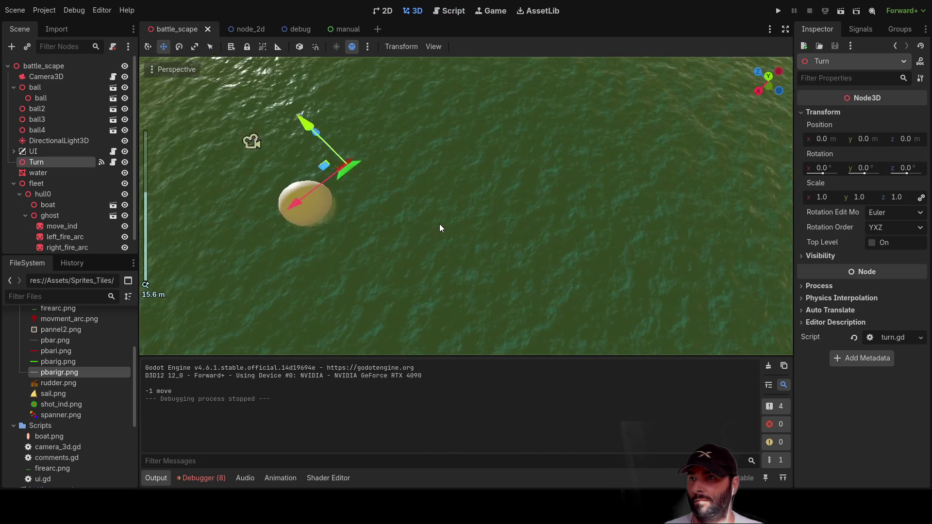
drag(285, 181, 342, 182)
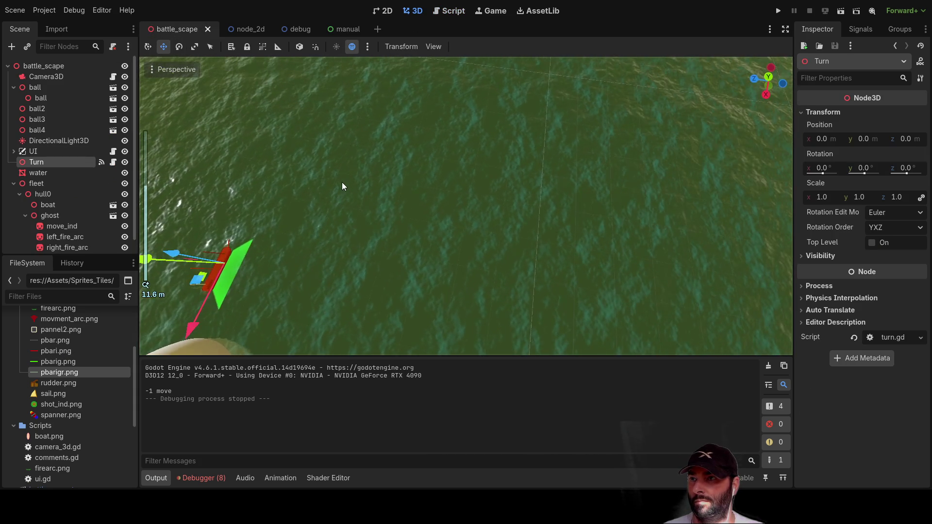
mouse_move(389, 214)
mouse_down()
mouse_move(562, 152)
mouse_move(137, 178)
mouse_up()
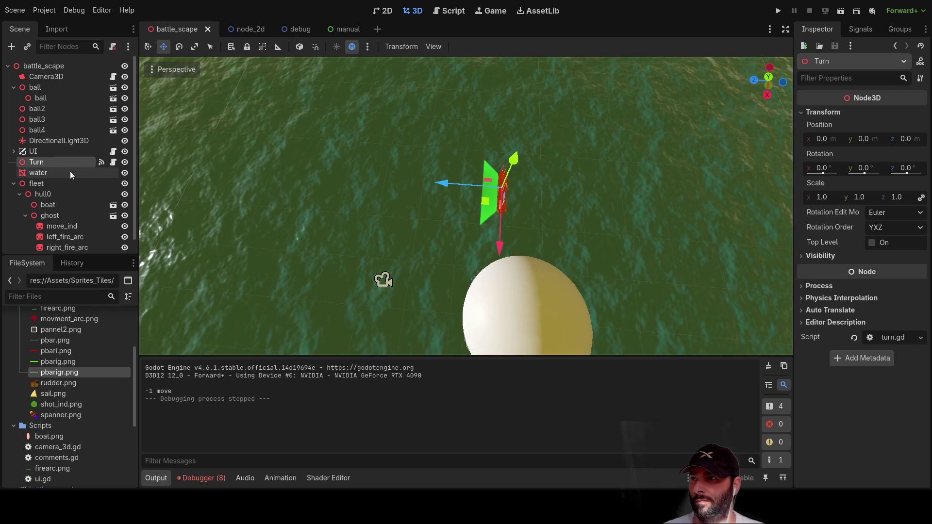
scroll(70, 171, down, 1)
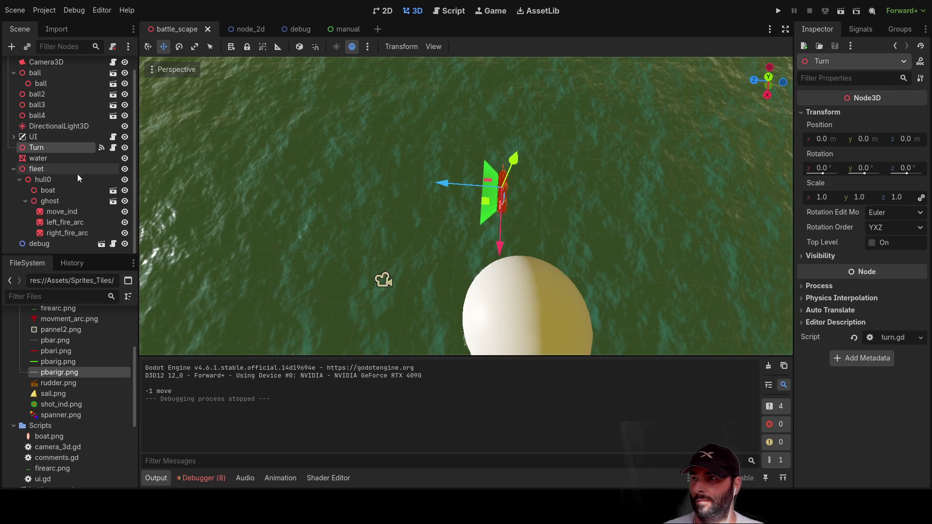
- Add a Sprite3D child under the ghost node
click(64, 204)
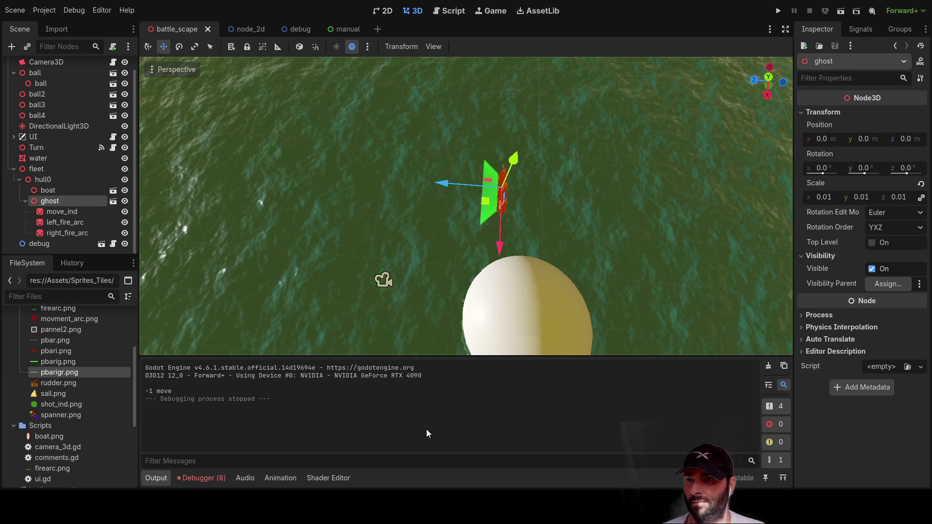
key(ctrl+a)
key(Return)
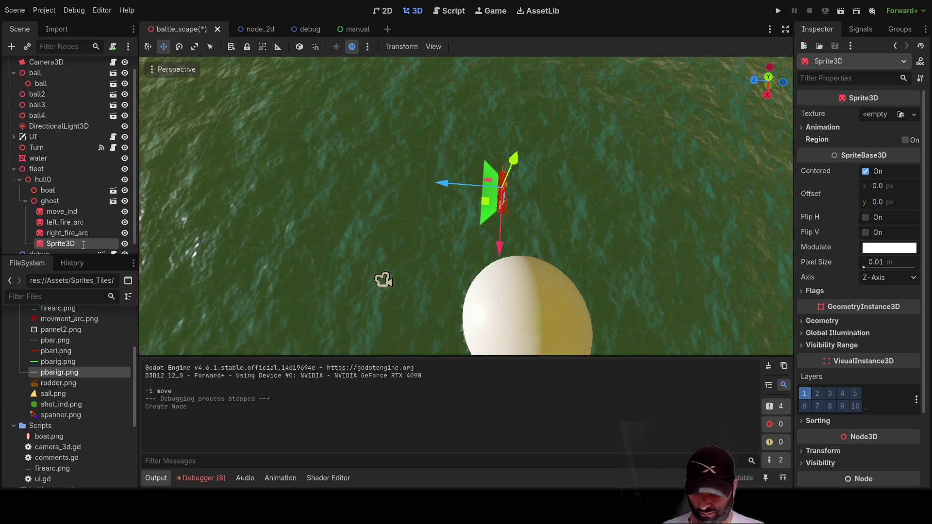
- Rename the new sprite to fire_ind and assign shot_ind.png as its texture
key(F2)
text(fire_ind)
key(Return)
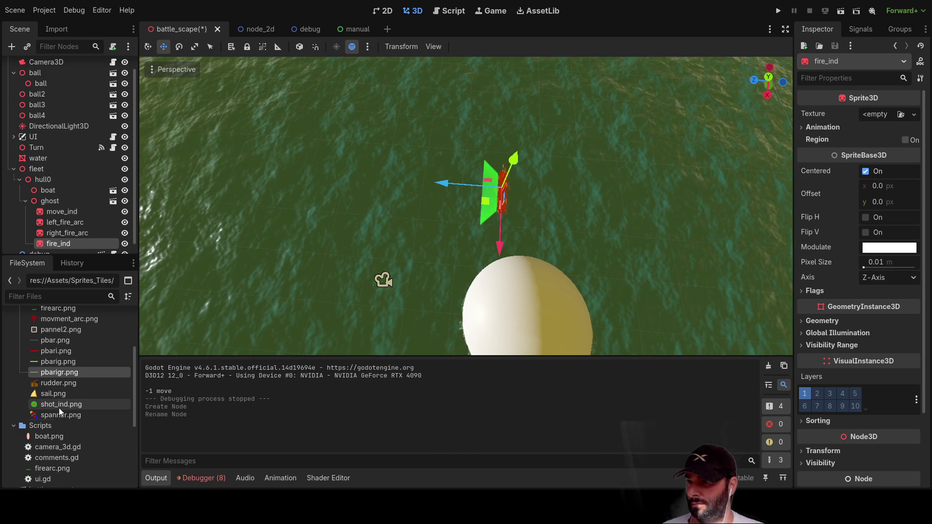
click(54, 404)
drag(54, 405, 873, 118)
scroll(575, 191, down, 3)
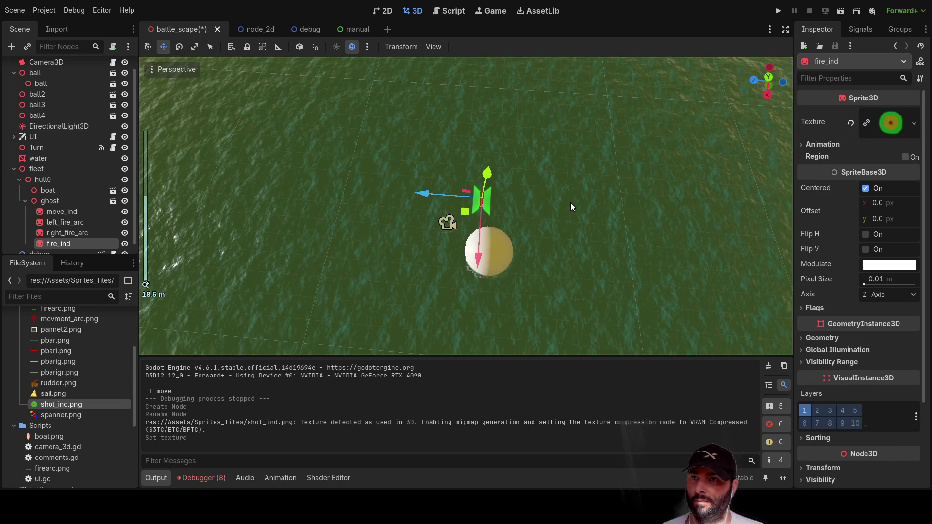
scroll(537, 214, up, 5)
- Nudge fire_ind with the move gizmo and orbit to view the fire arc
mouse_move(461, 180)
mouse_down()
mouse_move(371, 159)
mouse_move(385, 159)
mouse_up()
scroll(420, 212, up, 5)
scroll(420, 212, down, 5)
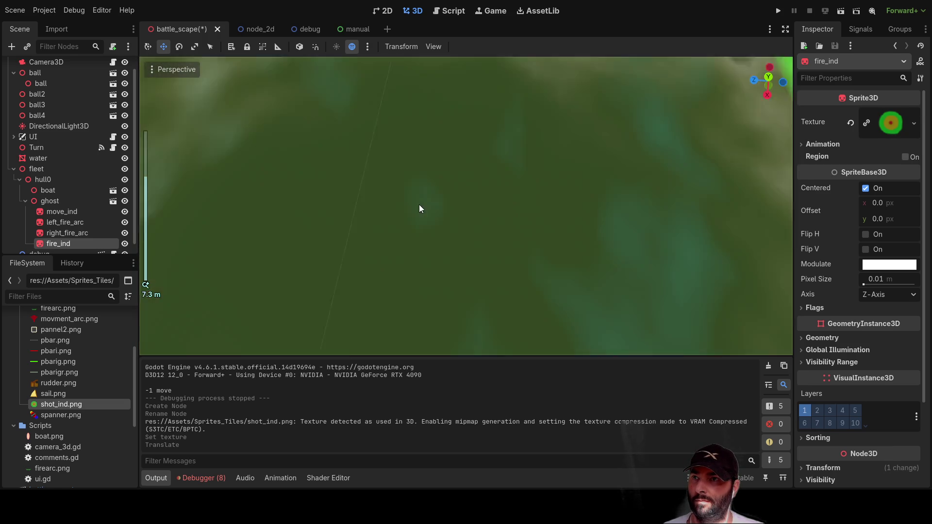
mouse_move(416, 211)
mouse_down()
mouse_move(580, 182)
mouse_move(687, 211)
mouse_move(512, 194)
mouse_move(660, 124)
mouse_move(639, 86)
mouse_move(613, 125)
mouse_move(655, 141)
mouse_up()
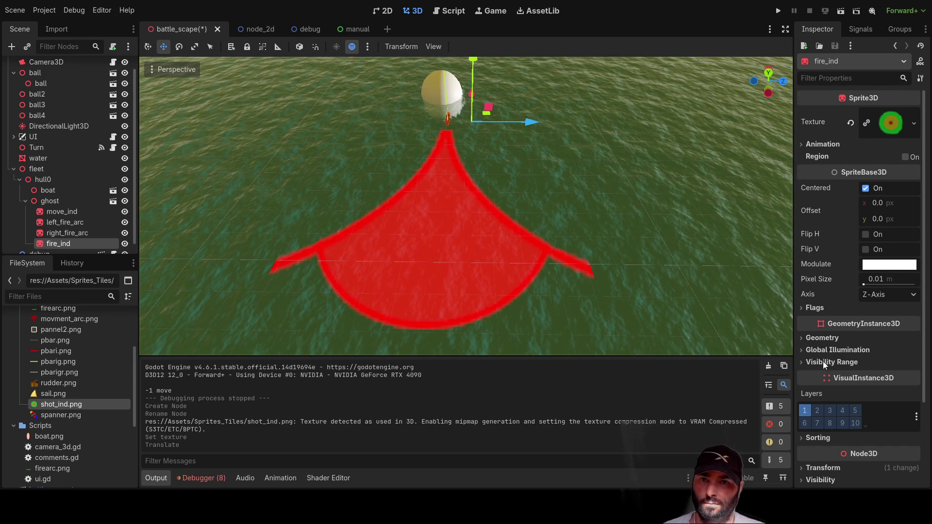
scroll(833, 211, down, 3)
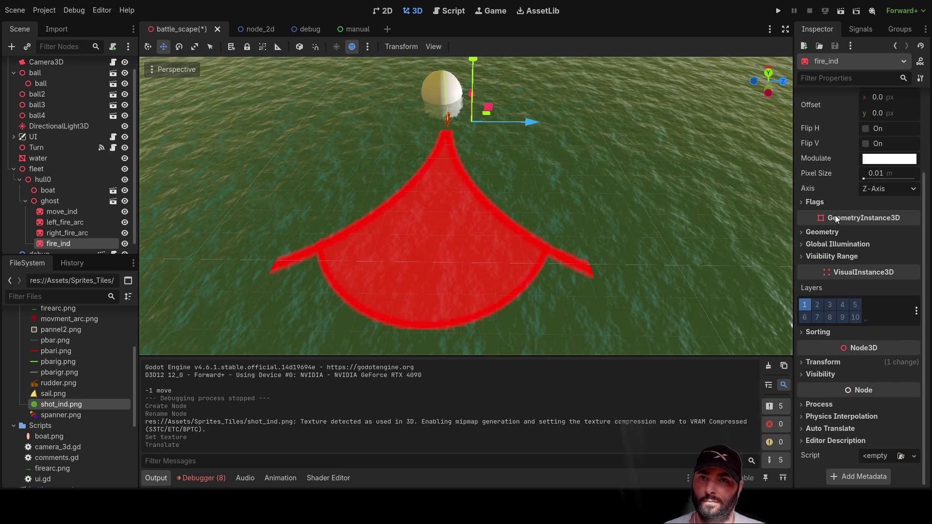
- Set fire_ind's Transform scale to 10
click(802, 361)
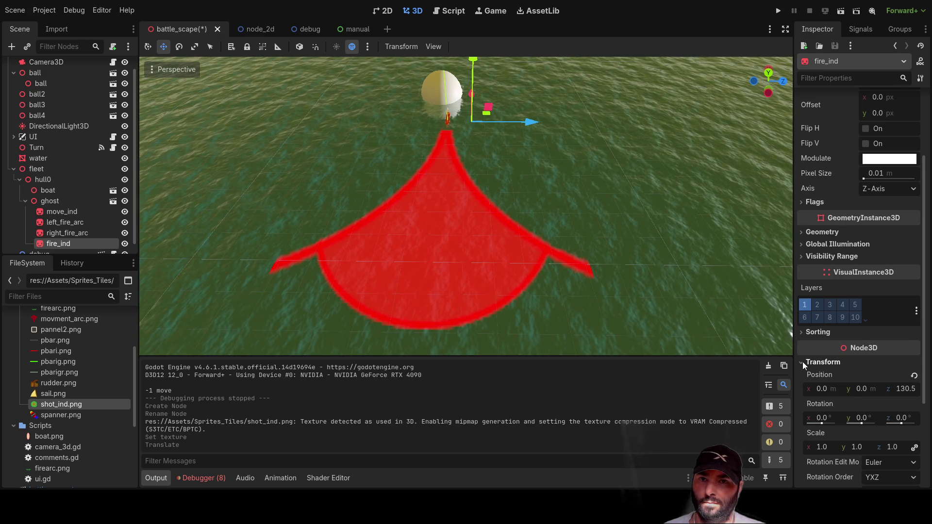
scroll(811, 365, down, 2)
click(829, 399)
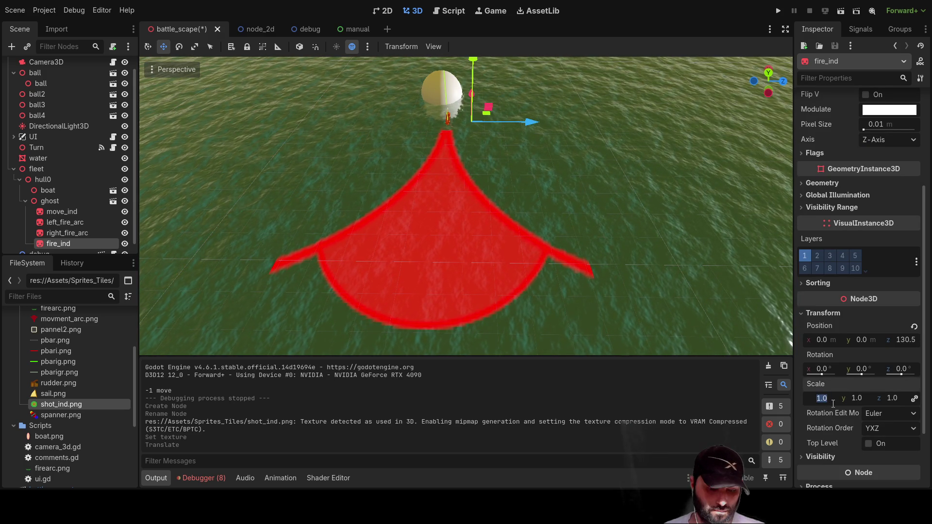
text(10)
key(Return)
key(q)
mouse_move(505, 155)
mouse_down()
mouse_move(517, 198)
mouse_move(610, 204)
mouse_move(578, 197)
mouse_up()
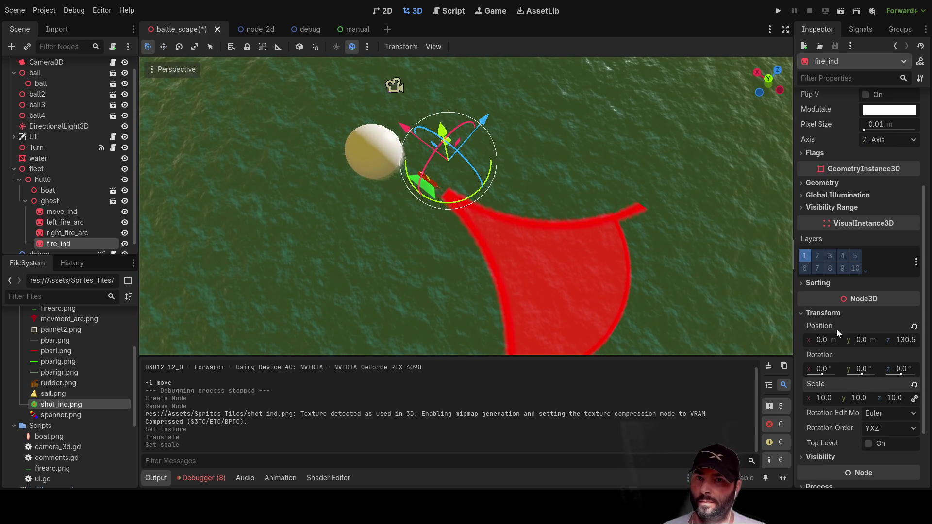
- Compare against the move_ind sprite, then reselect fire_ind and frame it at water level
click(861, 369)
key(Escape)
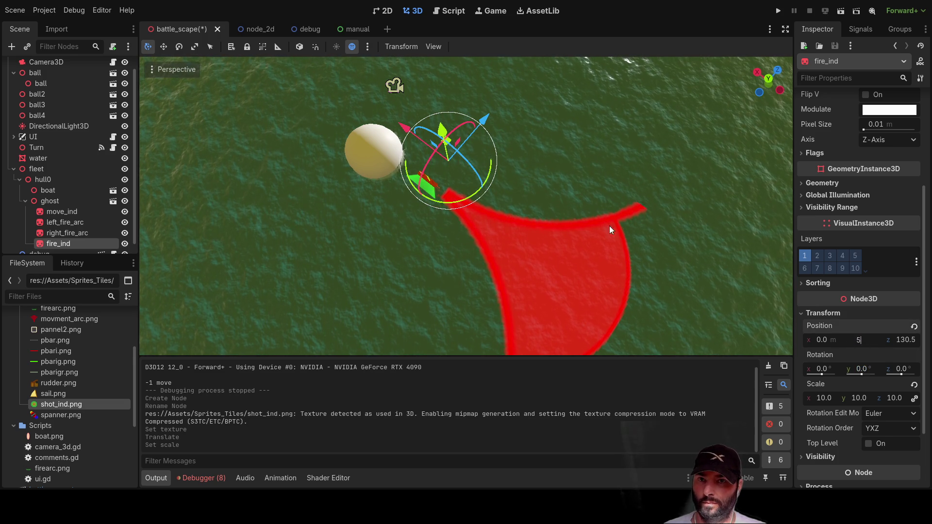
click(610, 226)
scroll(517, 106, up, 5)
scroll(468, 127, down, 5)
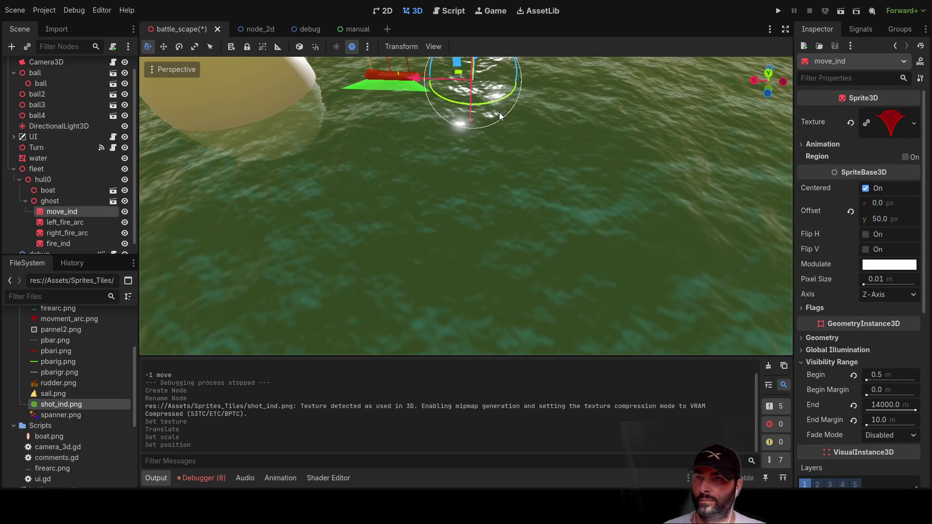
key(w)
scroll(478, 127, down, 3)
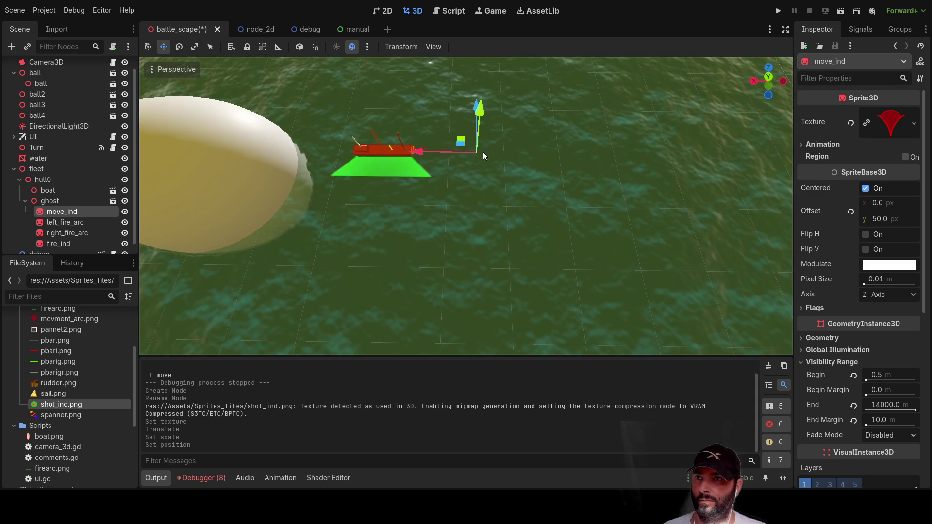
click(50, 244)
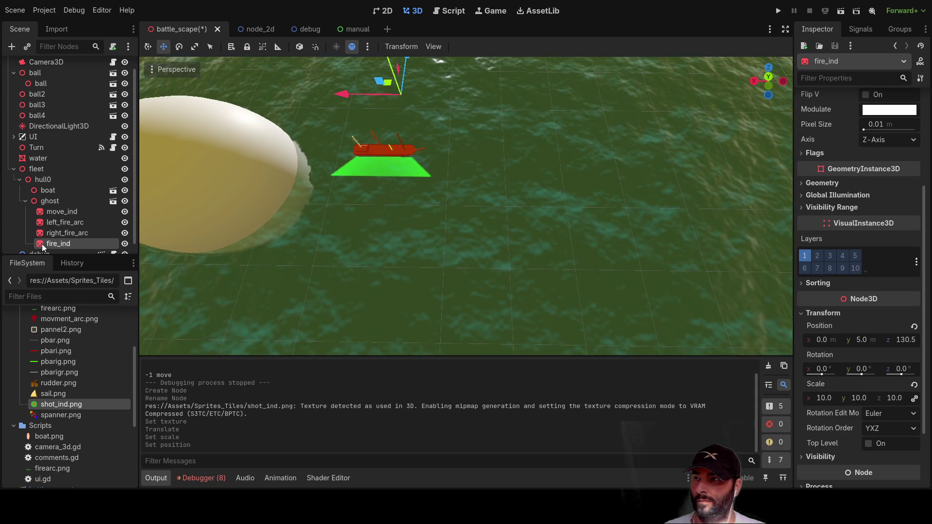
key(f)
scroll(461, 211, up, 5)
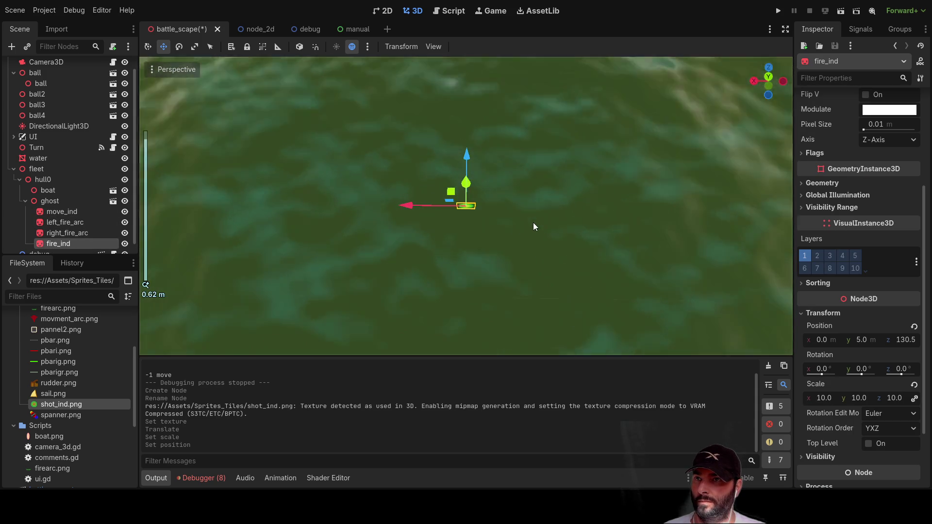
scroll(533, 222, up, 3)
mouse_move(610, 194)
mouse_down()
mouse_move(514, 138)
mouse_move(543, 189)
mouse_move(470, 170)
mouse_move(485, 178)
mouse_up()
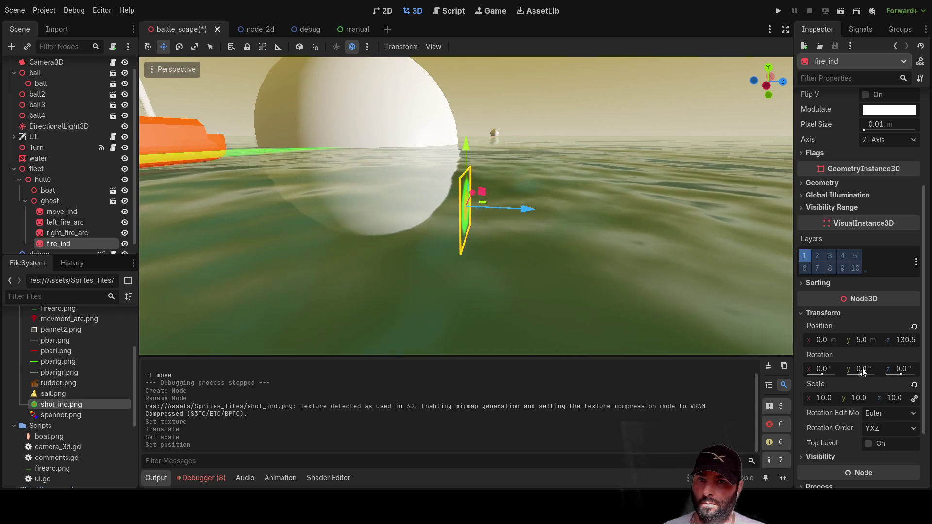
- Try 90° Y and Z rotations on fire_ind, then reset them to zero
click(862, 370)
text(90)
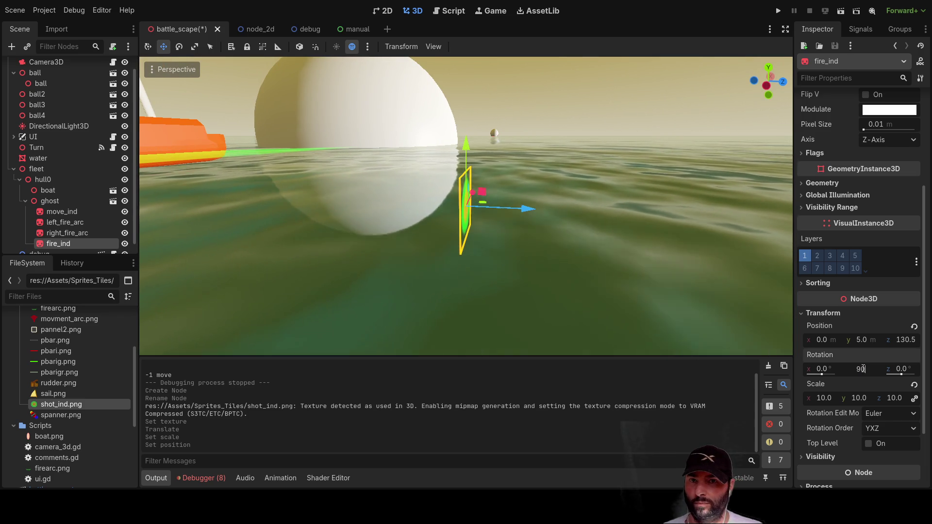
key(Return)
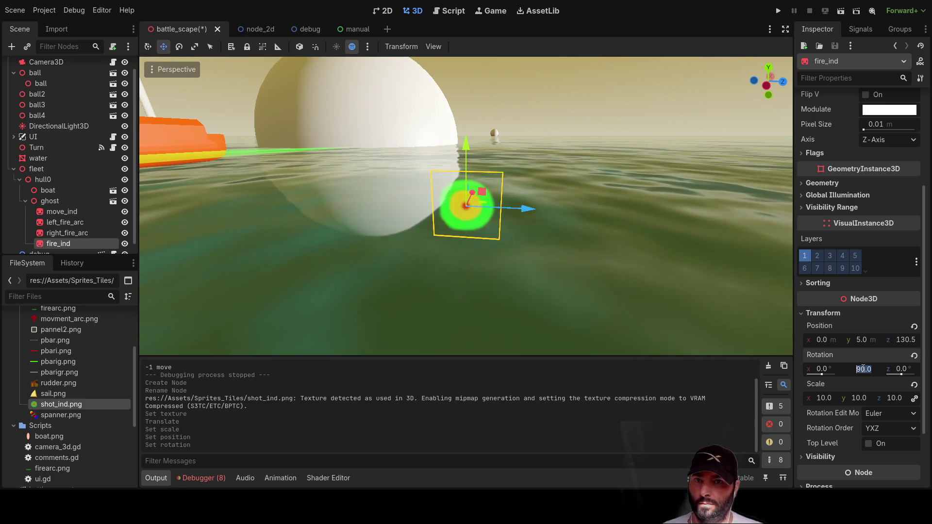
text(0)
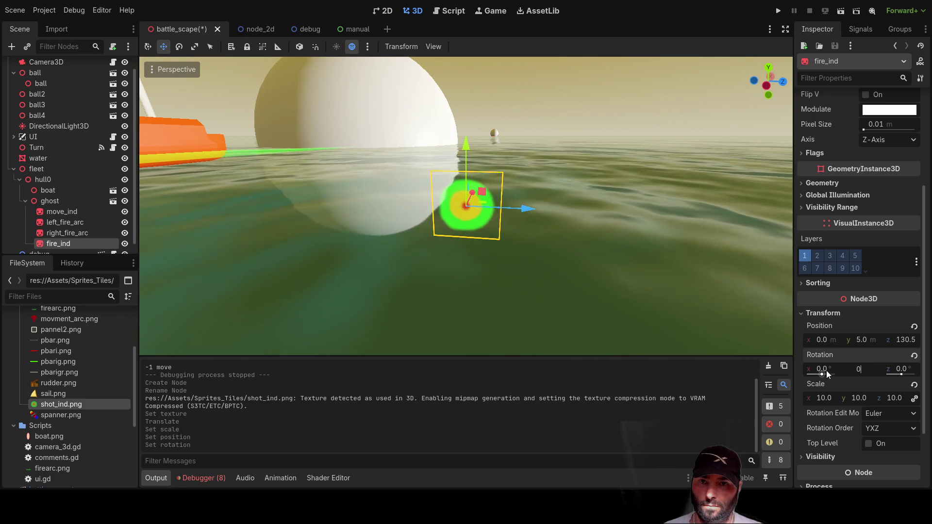
click(824, 369)
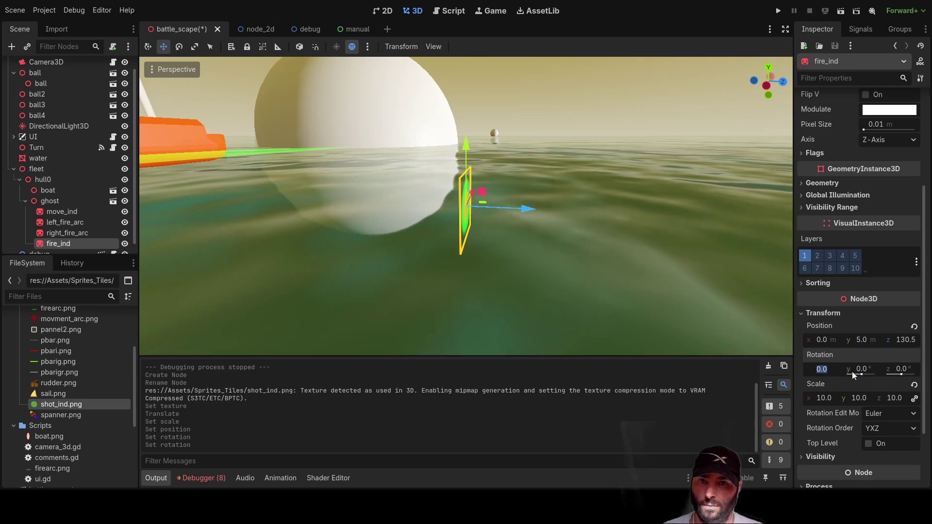
click(899, 369)
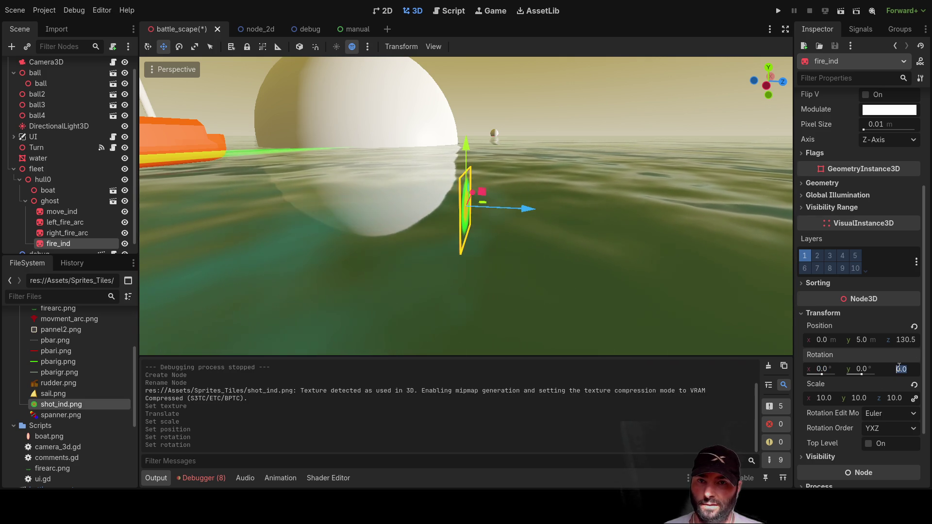
text(90)
key(Return)
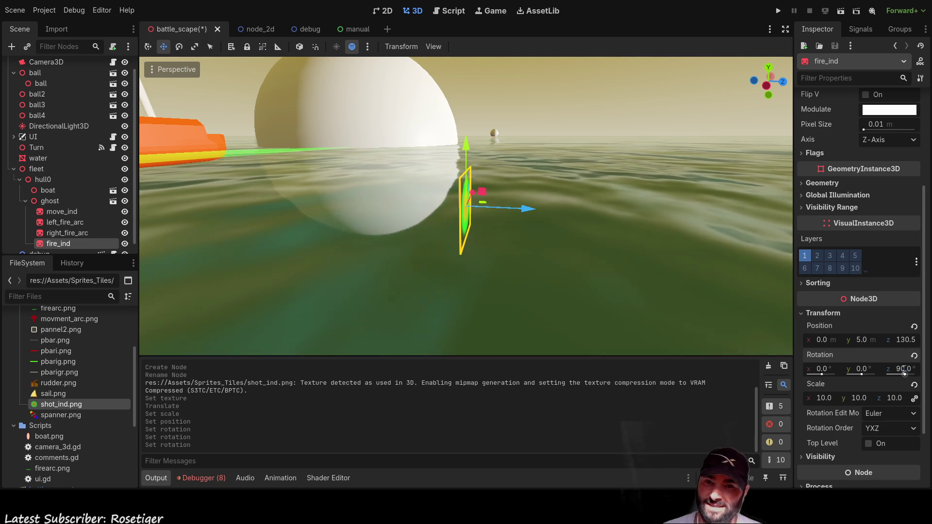
click(914, 355)
drag(696, 281, 493, 262)
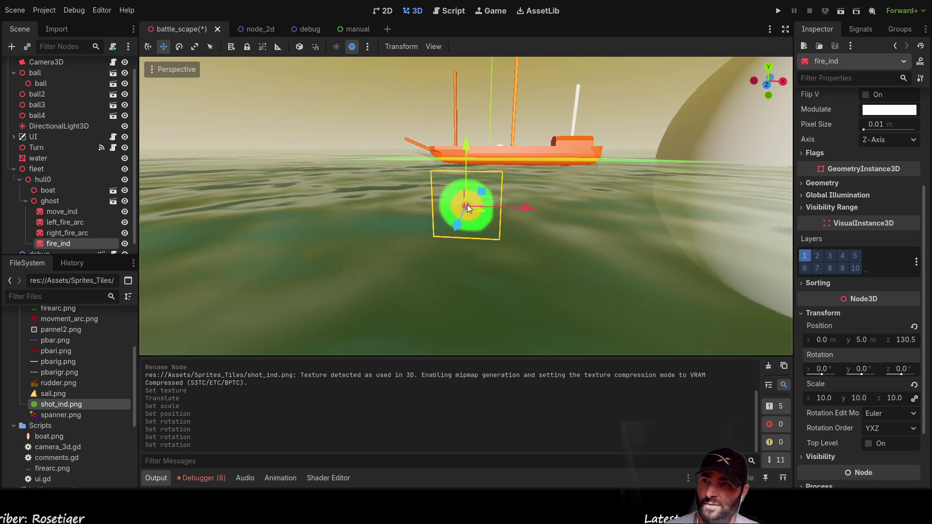
- Lay fire_ind flat with a 90° X rotation and enlarge it to scale 100
click(831, 374)
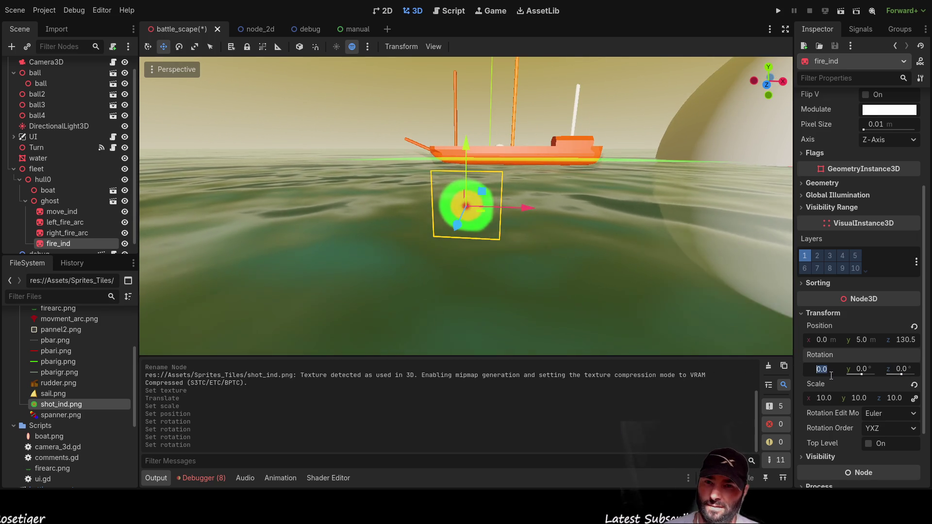
text(90)
key(Return)
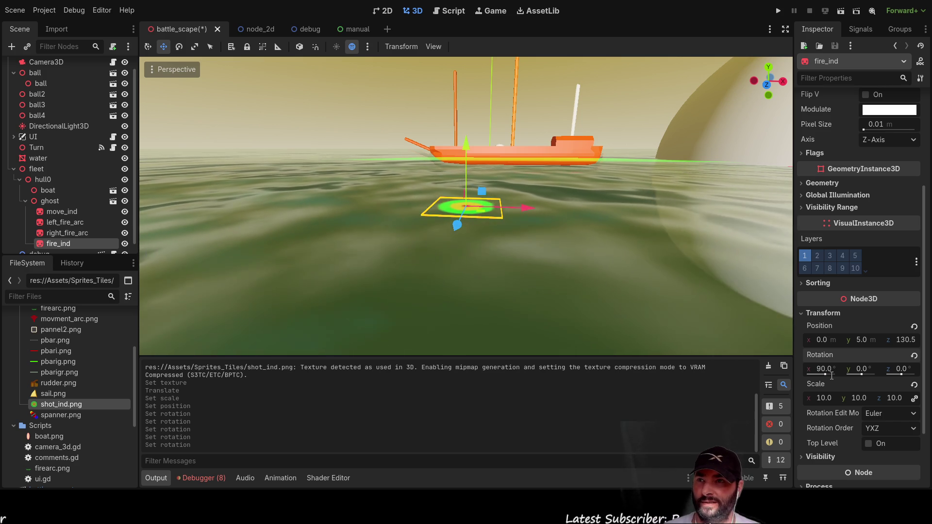
mouse_move(420, 197)
mouse_down()
mouse_move(511, 254)
mouse_move(338, 273)
mouse_move(389, 279)
mouse_move(422, 229)
mouse_move(668, 277)
mouse_up()
scroll(389, 278, down, 3)
scroll(389, 279, down, 2)
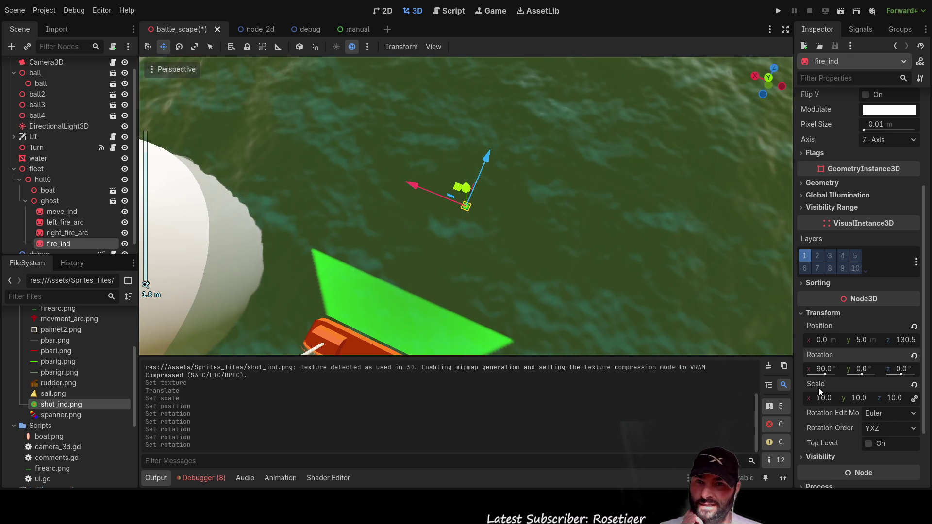
click(823, 398)
text(100)
key(Return)
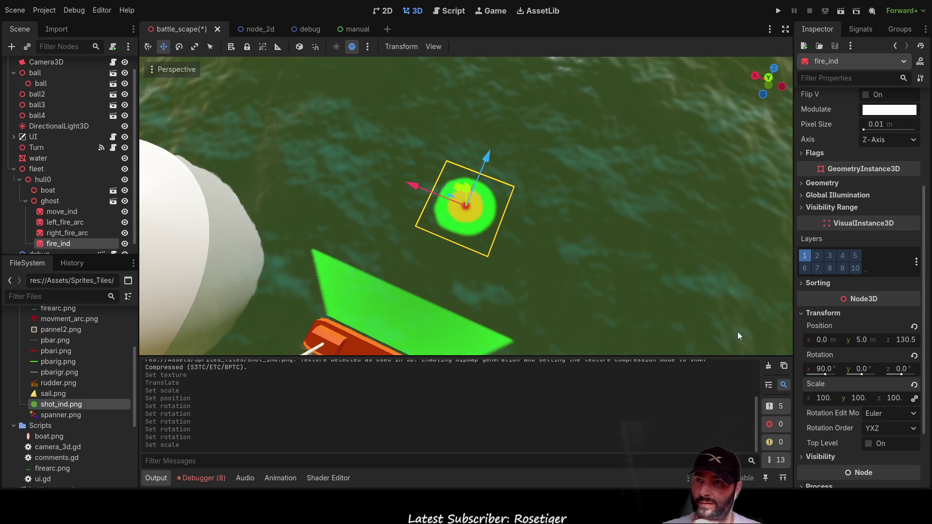
- Slide fire_ind sideways to X 17.16 and view it from a low horizon angle
mouse_move(415, 183)
mouse_down()
mouse_move(386, 175)
mouse_move(461, 166)
mouse_move(394, 261)
mouse_move(486, 136)
mouse_move(463, 197)
mouse_move(558, 187)
mouse_move(616, 161)
mouse_move(644, 205)
mouse_move(360, 239)
mouse_move(582, 266)
mouse_move(480, 248)
mouse_up()
scroll(479, 248, up, 3)
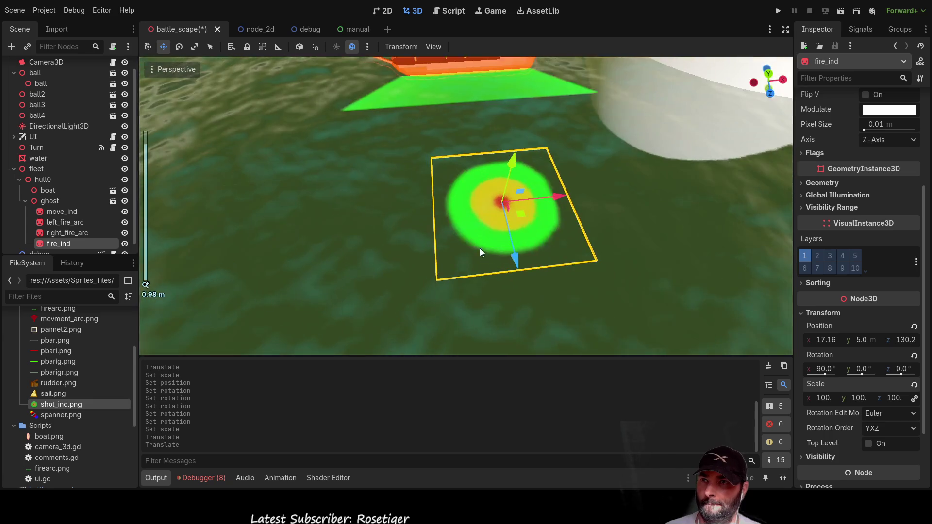
scroll(479, 249, down, 5)
mouse_move(450, 170)
mouse_down()
mouse_move(460, 127)
mouse_move(413, 113)
mouse_move(618, 245)
mouse_move(629, 328)
mouse_move(726, 280)
mouse_move(563, 256)
mouse_up()
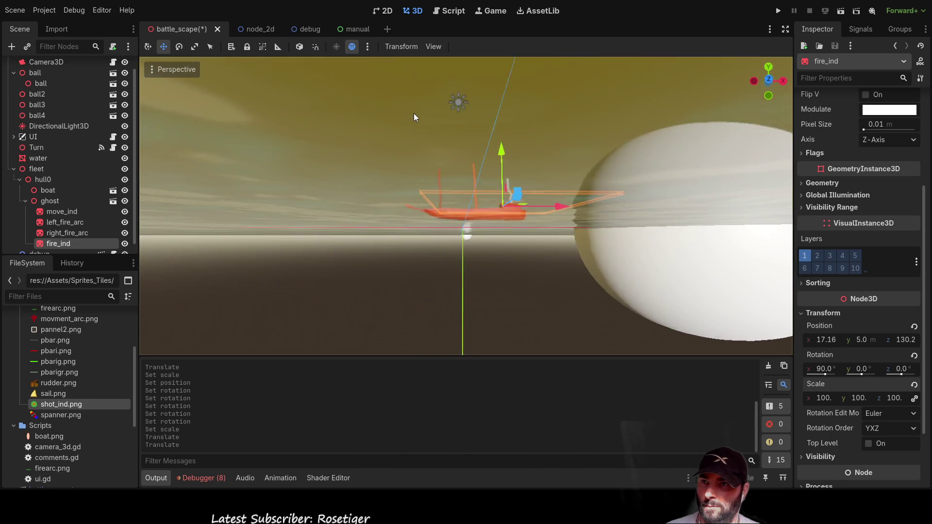
scroll(531, 223, down, 3)
scroll(531, 226, up, 3)
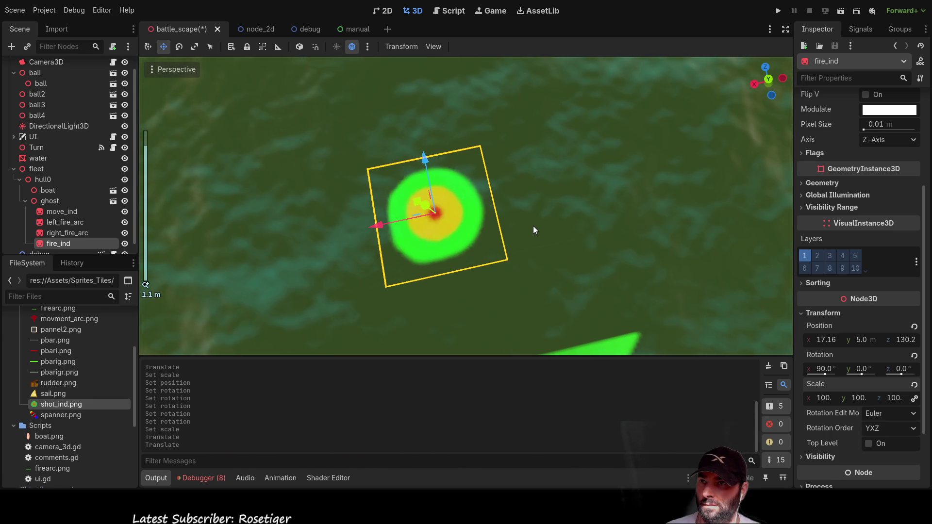
mouse_move(542, 213)
mouse_down()
mouse_move(508, 130)
mouse_move(557, 167)
mouse_move(546, 121)
mouse_move(508, 131)
mouse_move(521, 109)
mouse_move(534, 222)
mouse_move(541, 181)
mouse_move(546, 215)
mouse_move(565, 154)
mouse_move(619, 123)
mouse_move(645, 121)
mouse_move(612, 127)
mouse_move(558, 118)
mouse_move(569, 118)
mouse_move(550, 122)
mouse_move(550, 140)
mouse_up()
- Look down onto the fire_ind plane, then bring up camera_3d.gd in the script editor
scroll(534, 138, down, 2)
scroll(534, 200, down, 3)
scroll(534, 193, up, 3)
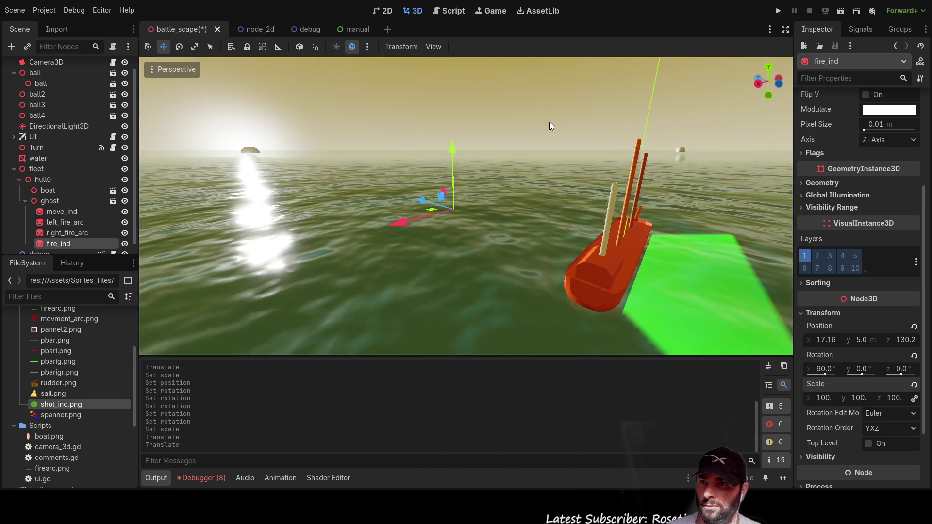
scroll(551, 141, up, 3)
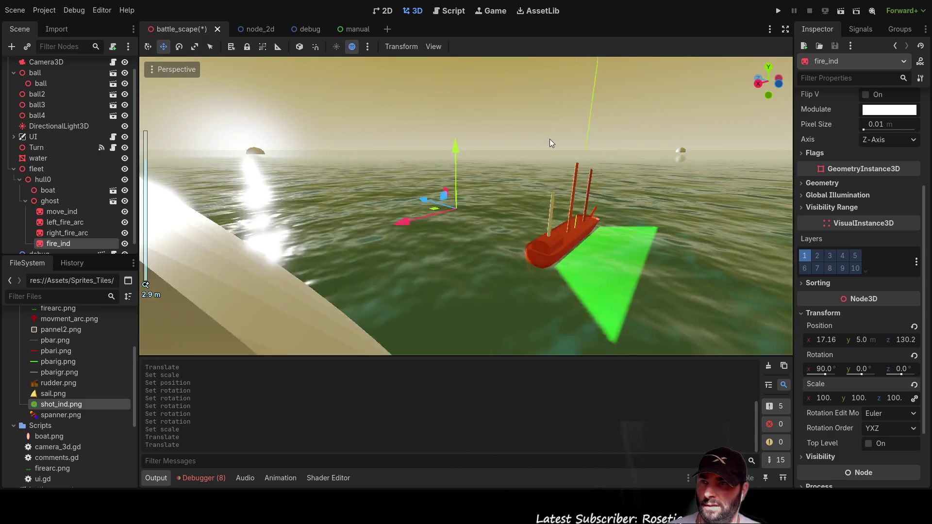
scroll(549, 139, down, 5)
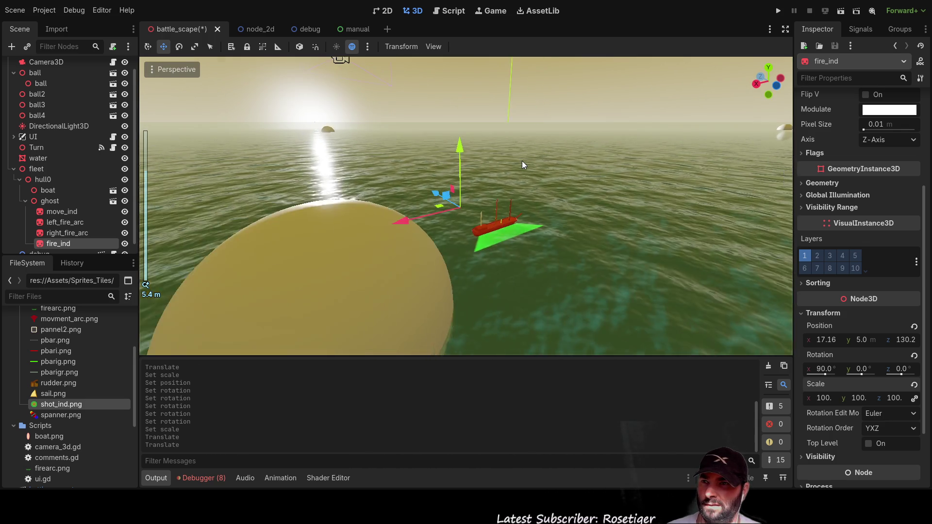
scroll(522, 165, up, 10)
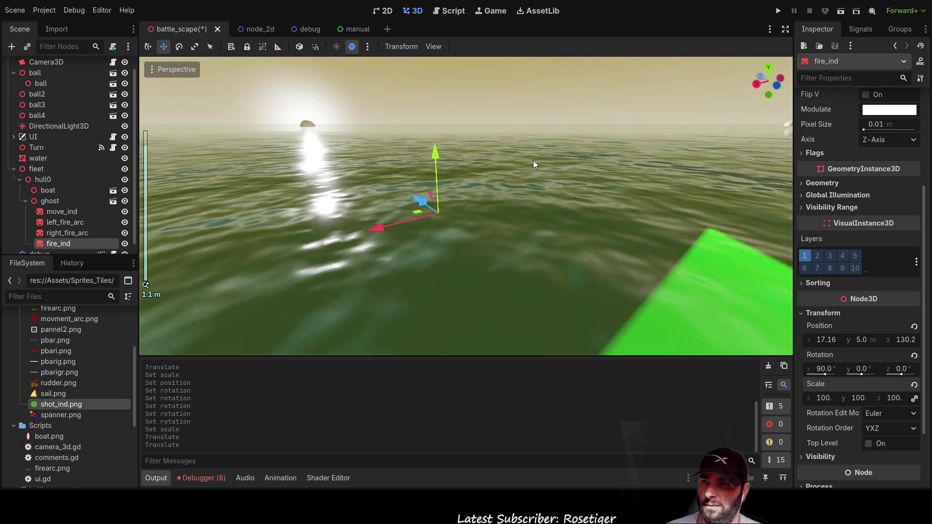
mouse_move(533, 160)
mouse_down()
mouse_move(575, 143)
mouse_move(575, 159)
mouse_move(571, 95)
mouse_move(574, 187)
mouse_move(643, 227)
mouse_move(465, 174)
mouse_move(406, 198)
mouse_move(580, 214)
mouse_move(577, 356)
mouse_move(605, 209)
mouse_move(610, 267)
mouse_move(614, 235)
mouse_move(621, 257)
mouse_up()
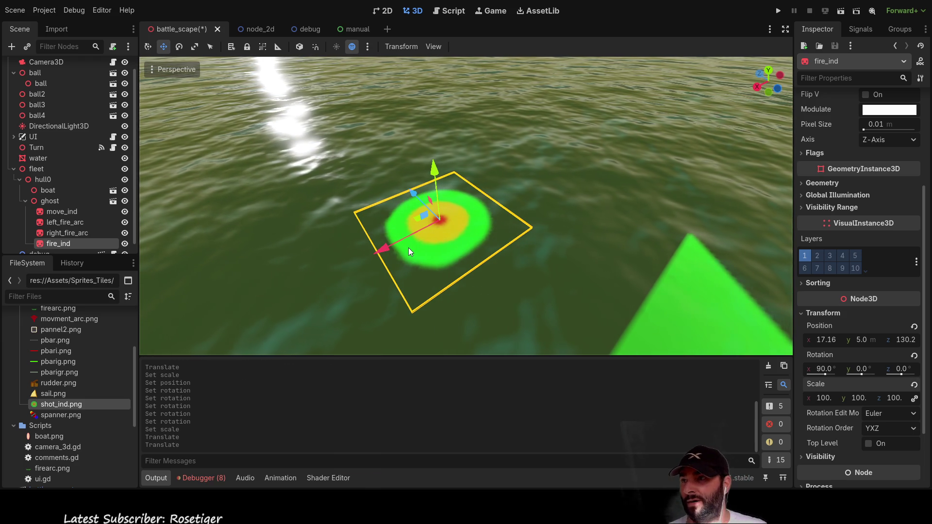
click(447, 11)
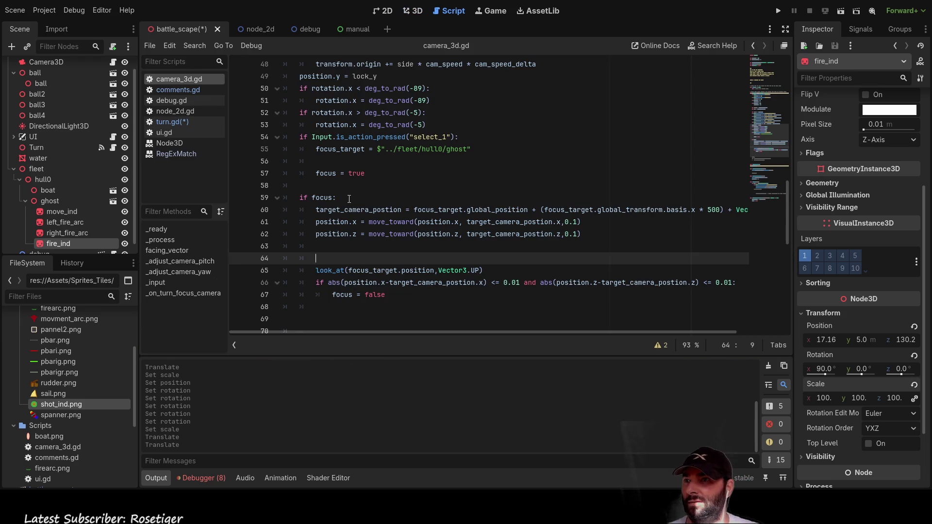
- Open turn.gd and go to the blank line after the variable declarations
scroll(371, 248, down, 8)
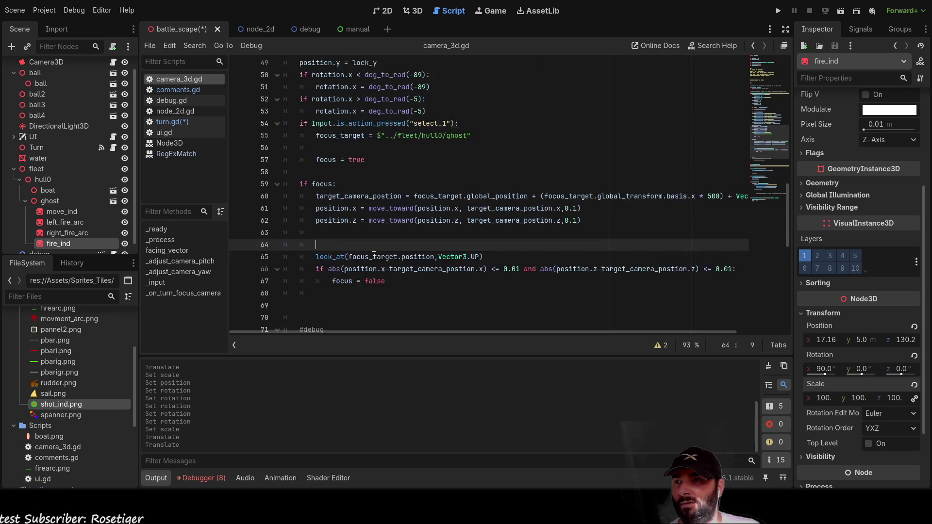
scroll(410, 269, up, 5)
scroll(410, 270, up, 5)
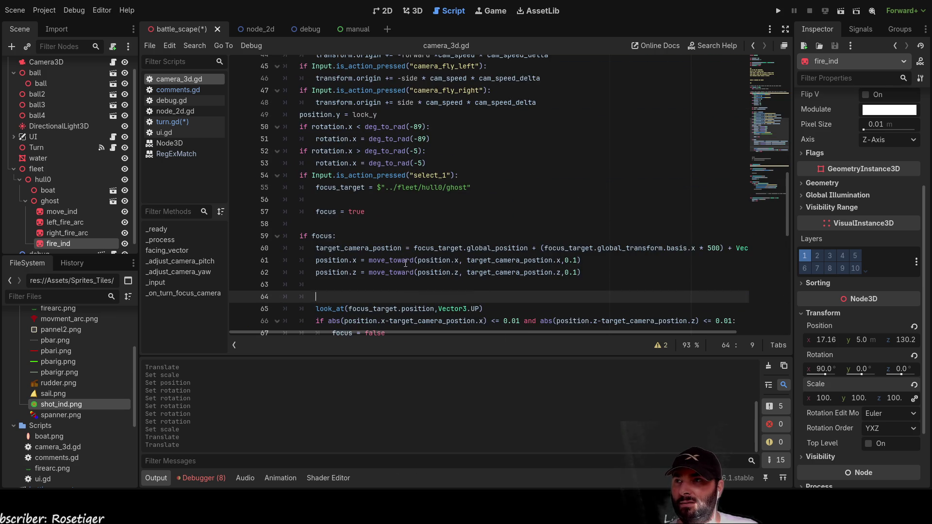
click(184, 121)
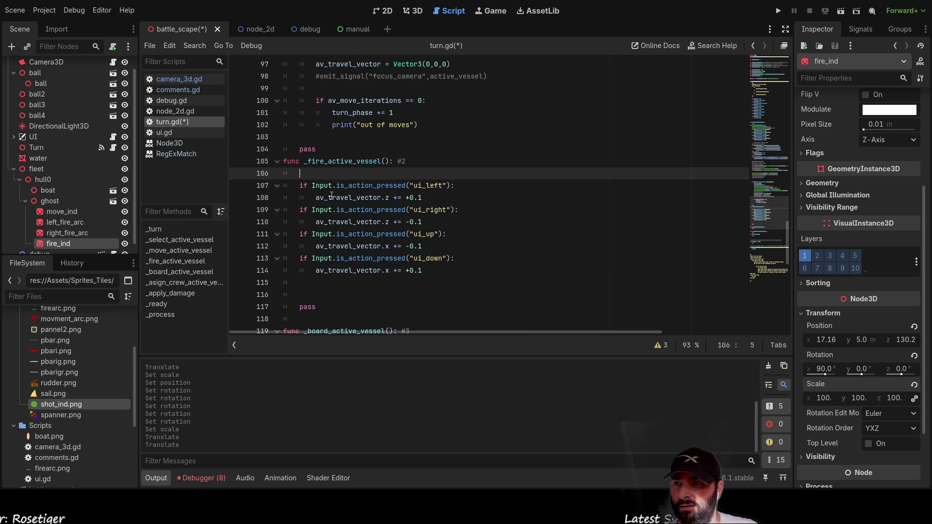
scroll(332, 195, up, 20)
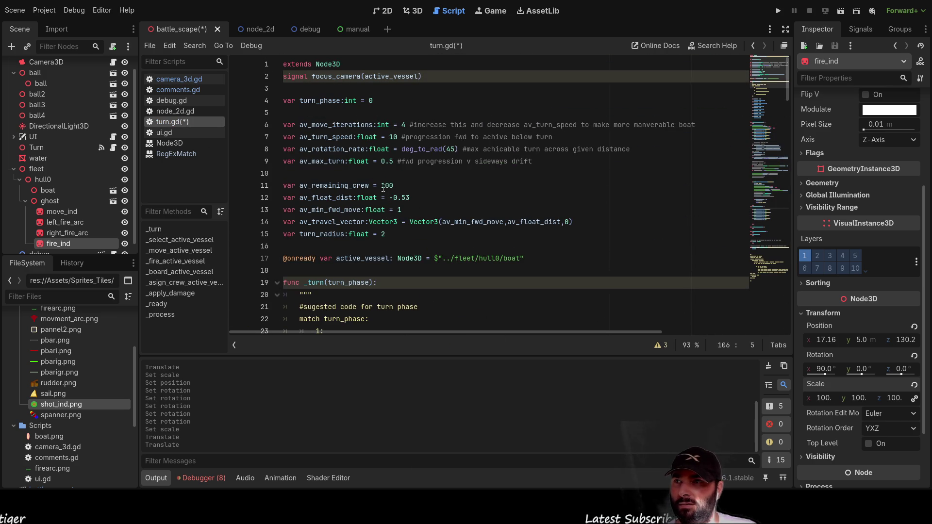
click(301, 247)
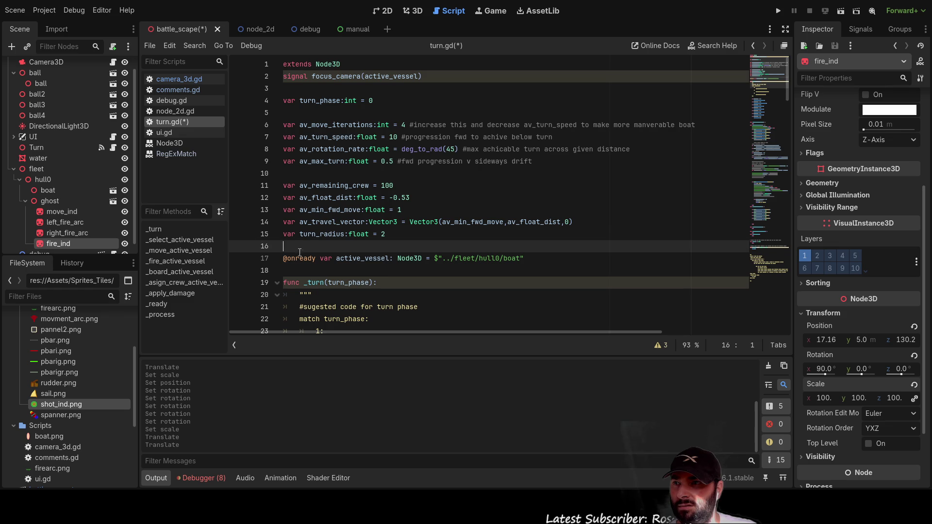
- Insert a new line above active_vessel and begin typing 'var av_target'
key(Up)
key(Up)
key(Up)
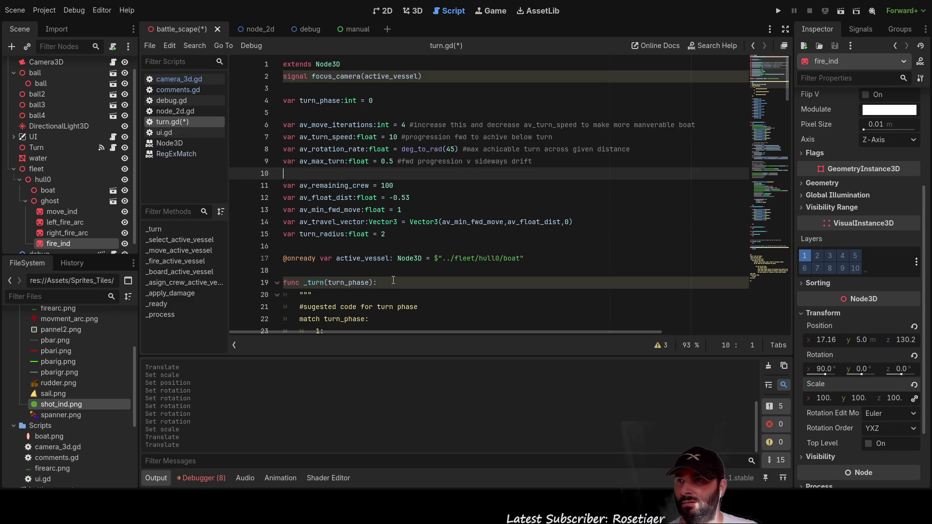
key(Down)
key(Down)
key(Down)
key(Down)
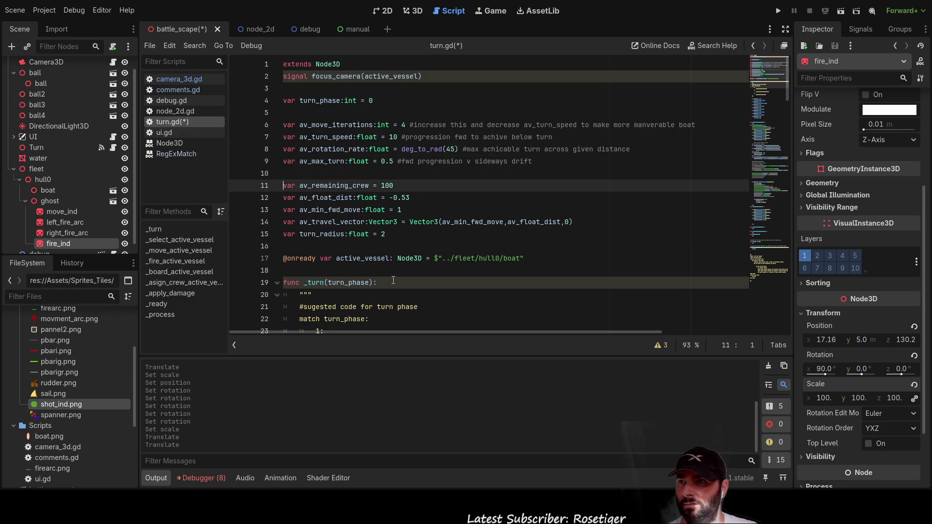
key(Up)
key(Up)
key(Up)
key(Down)
key(Down)
key(Down)
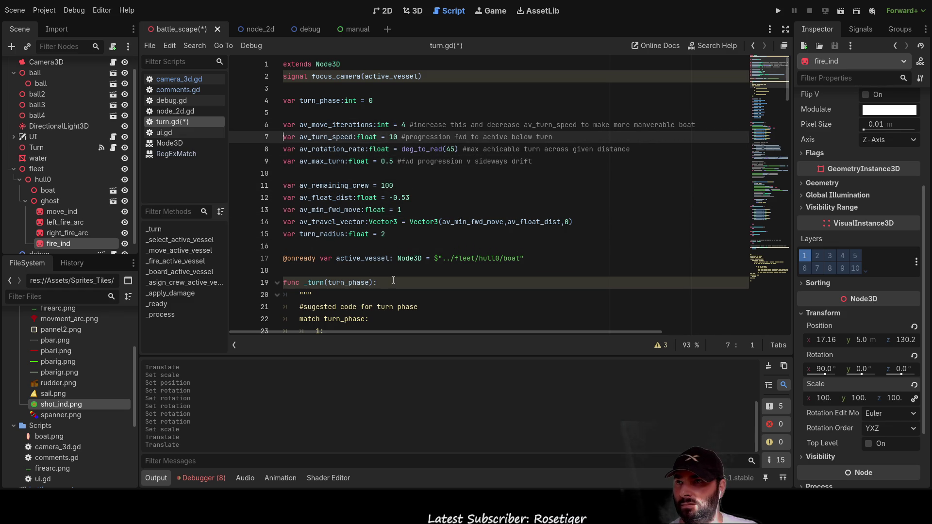
key(Down)
key(Down)
key(Down)
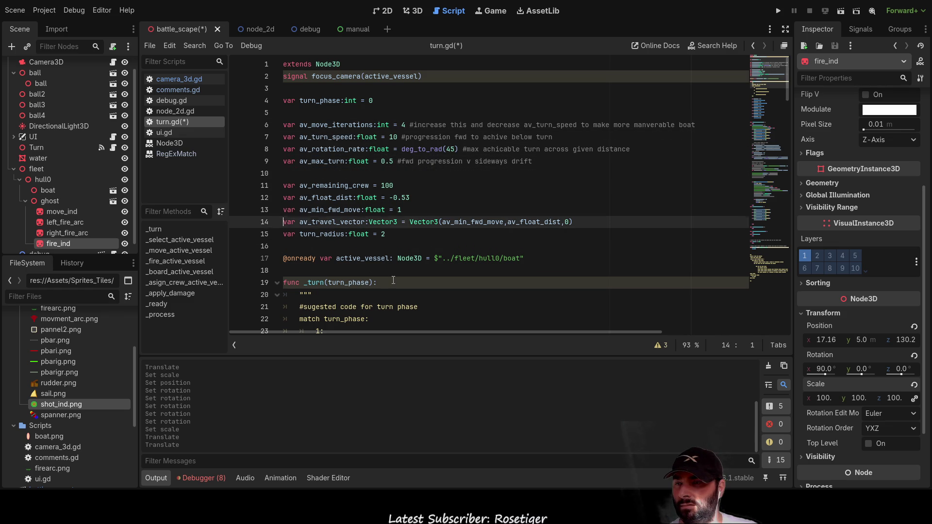
key(Down)
key(Up)
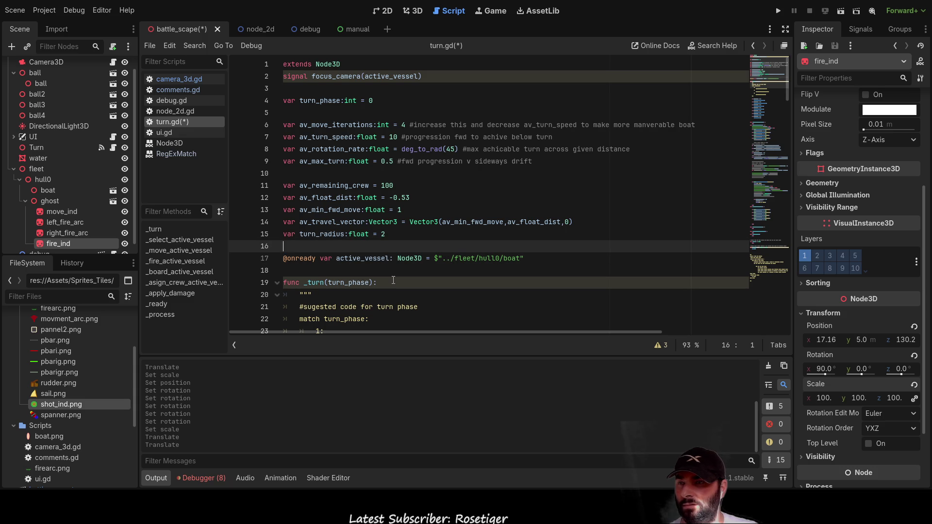
key(Return)
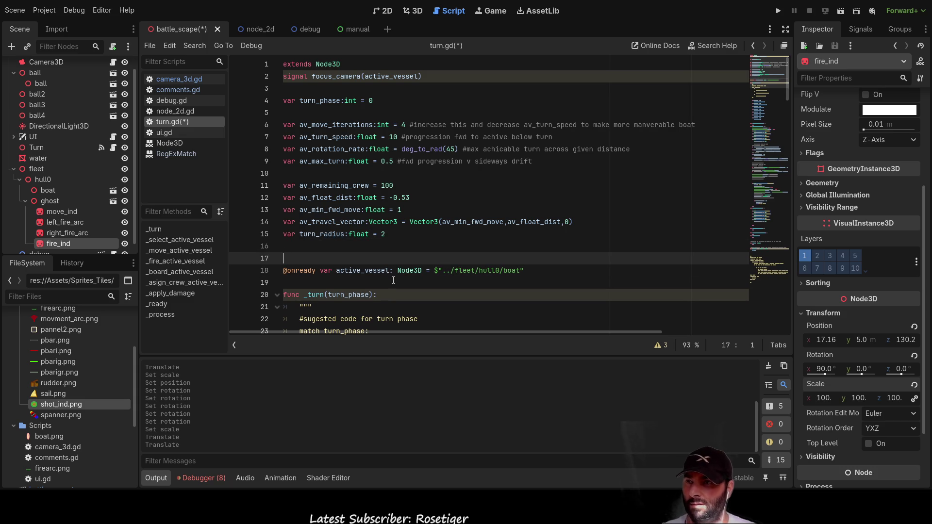
text(var av_target)
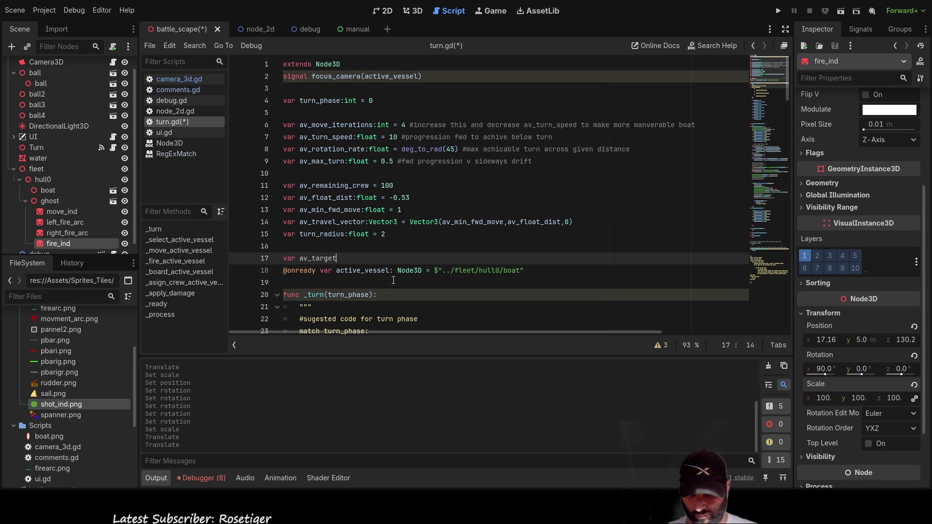
- Complete line 17 as 'var av_target_location:Vector3 = Vector3(0,0,0)' and review the script below
text(_location:)
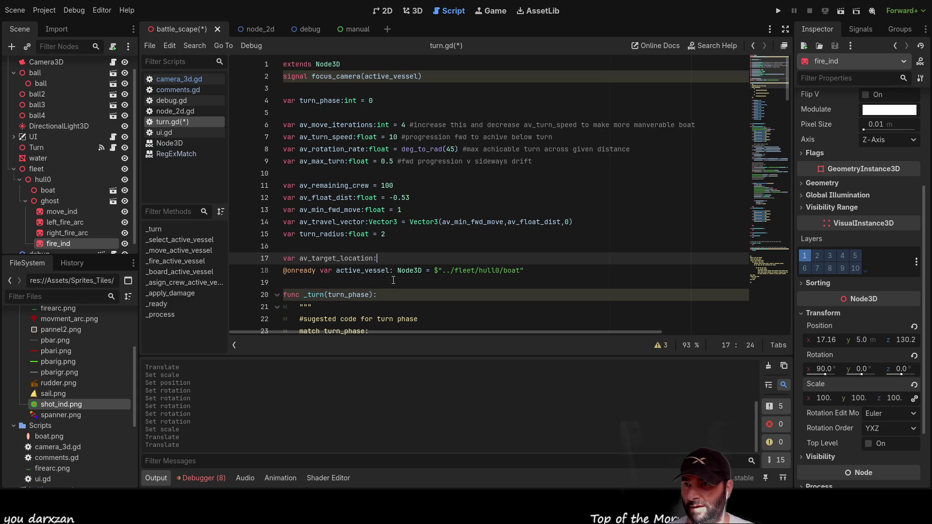
text(ve)
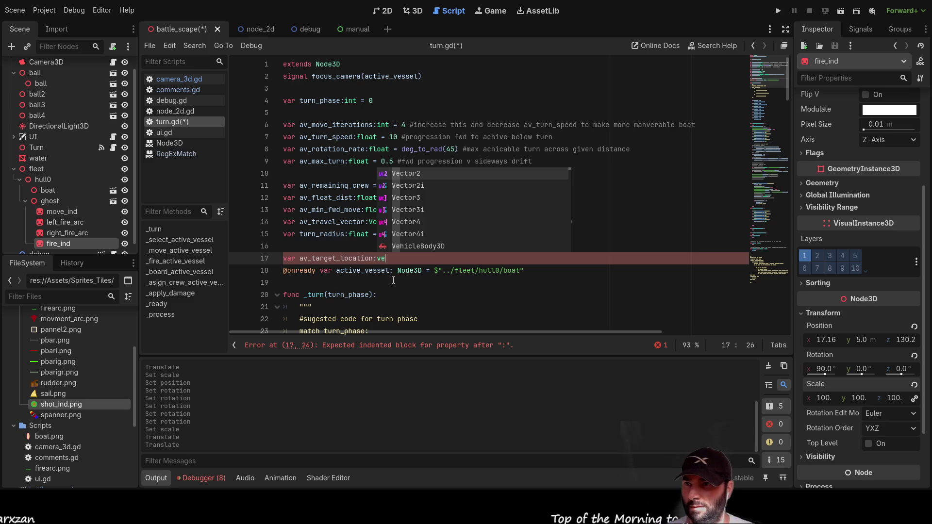
key(Down)
key(Down)
key(Return)
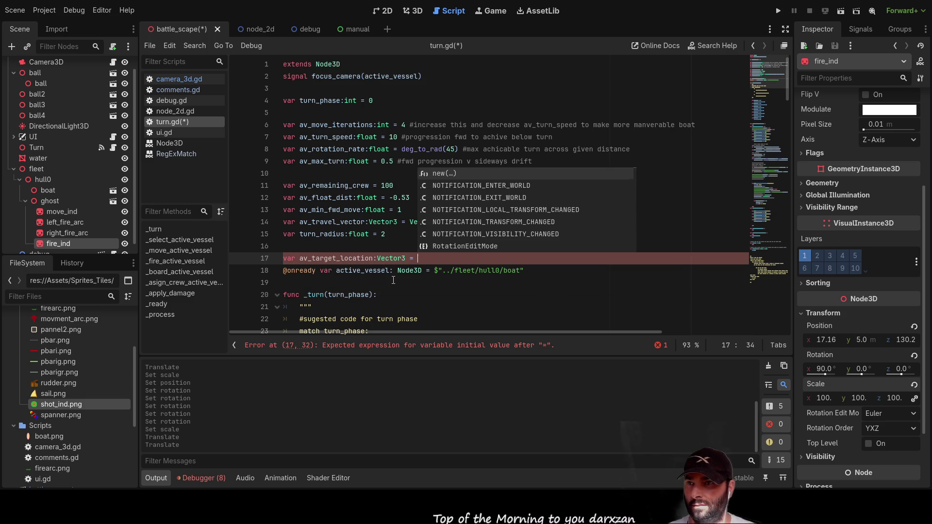
text(vect)
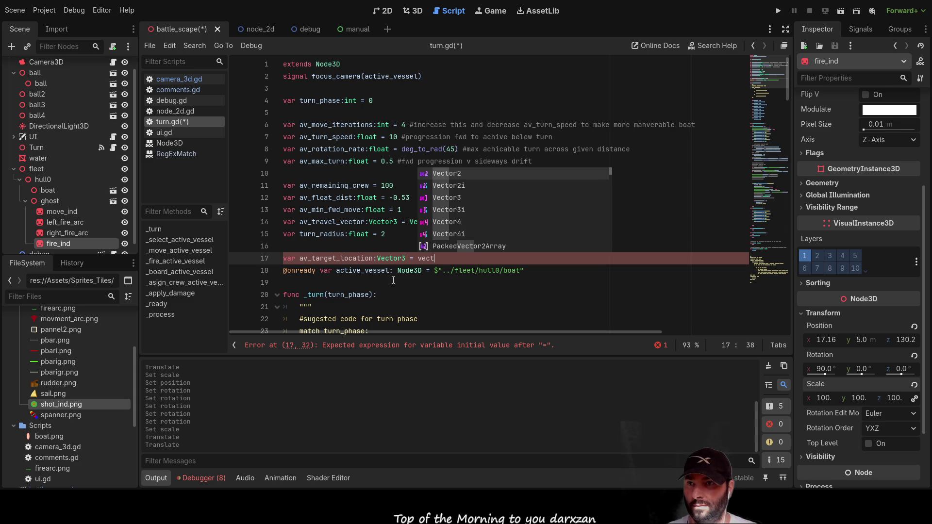
key(Down)
key(Down)
key(Return)
text((0,0,0)
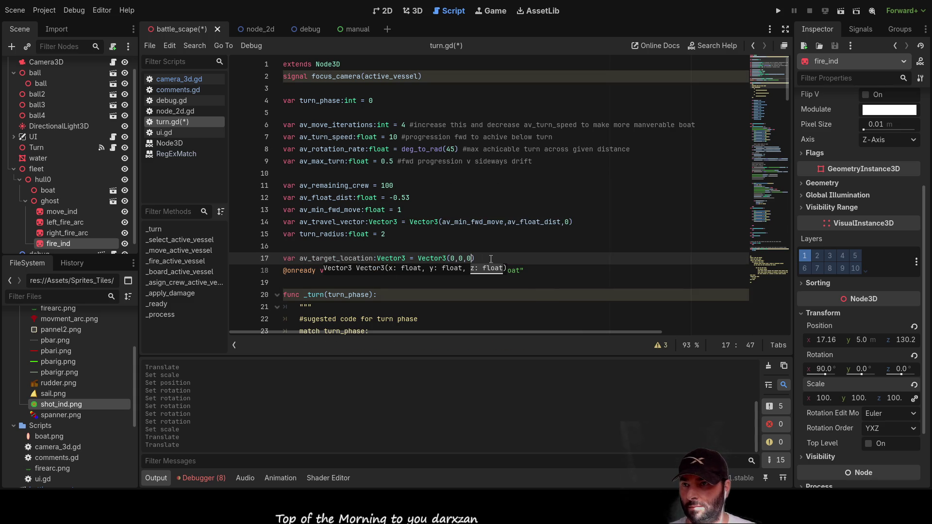
double_click(336, 259)
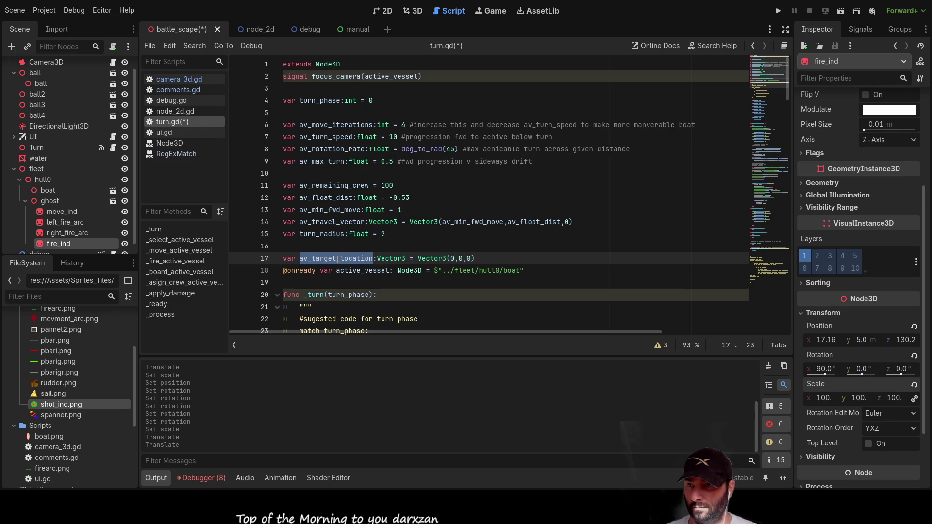
scroll(338, 260, down, 18)
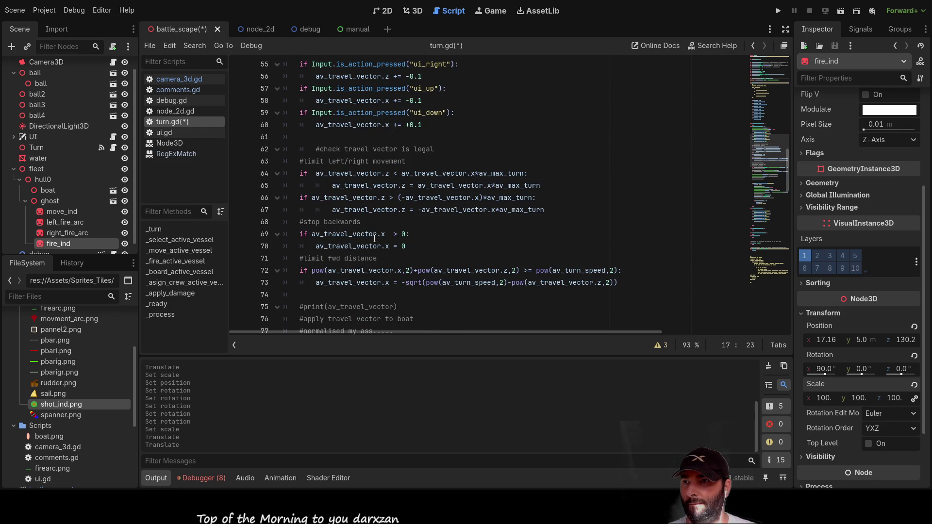
scroll(374, 238, down, 4)
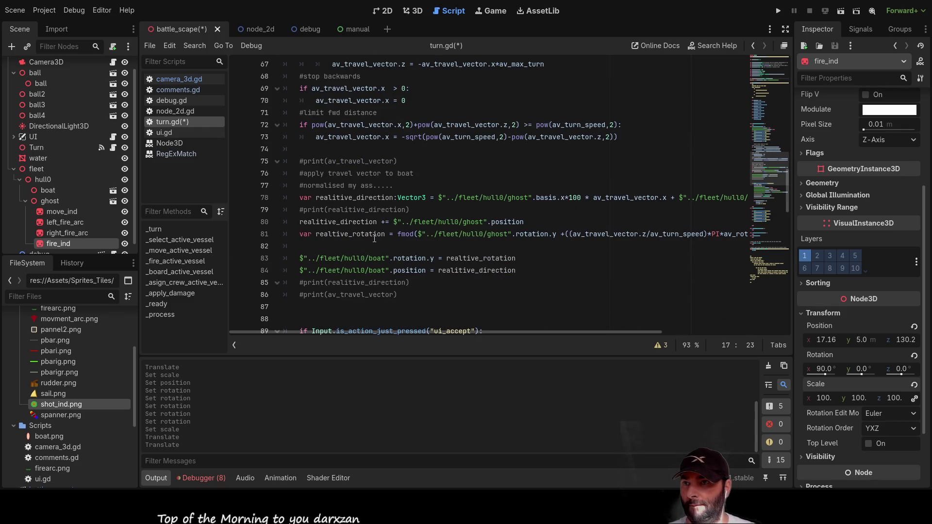
scroll(374, 237, down, 4)
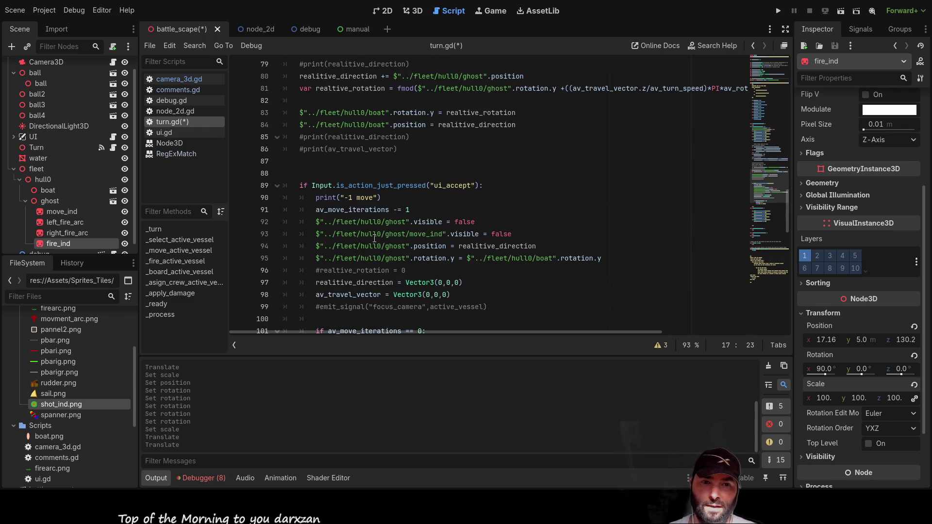